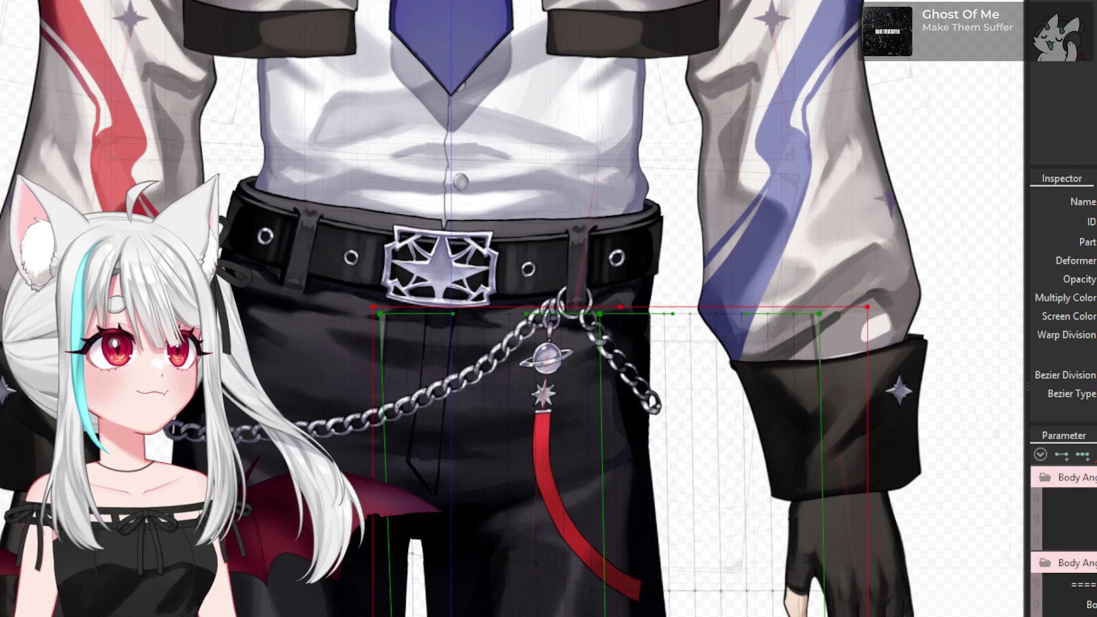
- Swing the belt chain's rotation deformer to about 163 degrees, then select the chain ring part
scroll(549, 329, "up", 5)
left_click(556, 324)
scroll(556, 323, "down", 3)
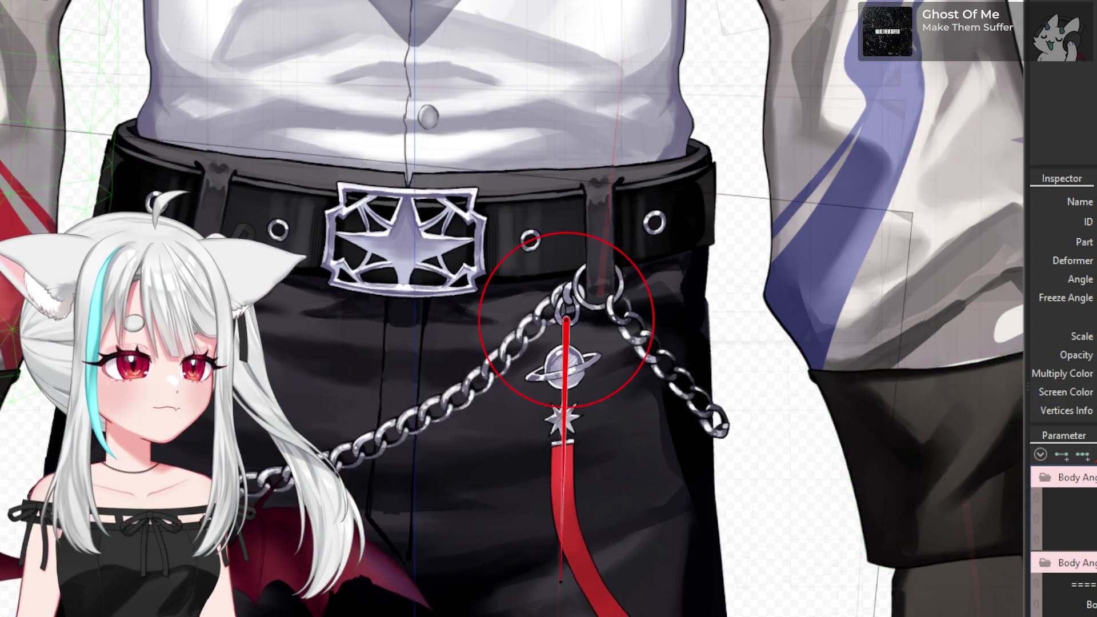
left_click_drag(537, 579, 591, 576)
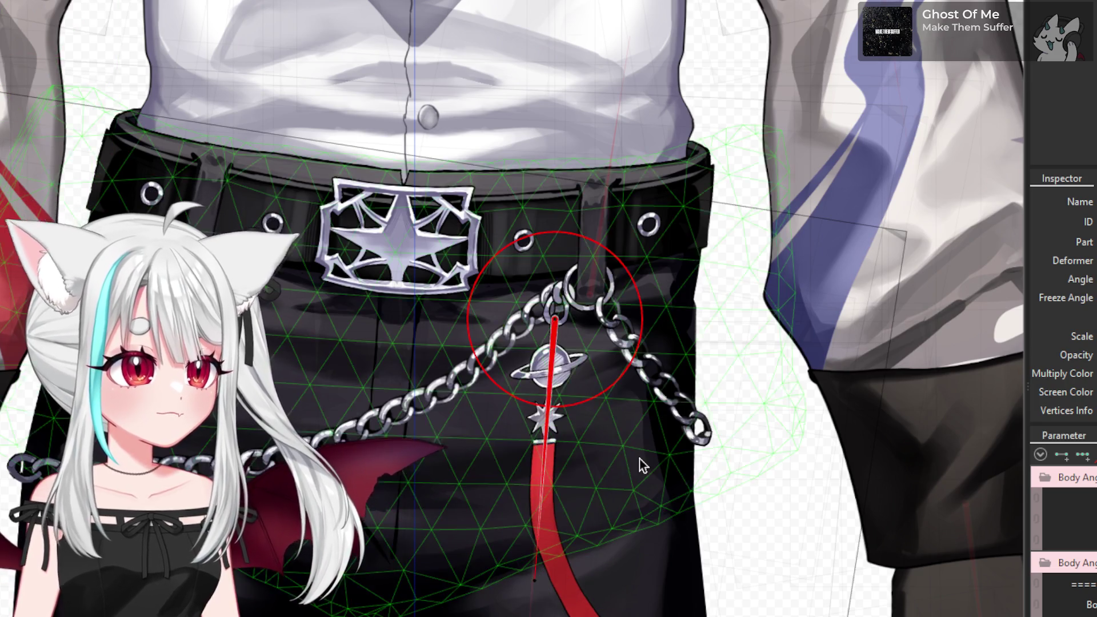
scroll(557, 293, "up", 5)
left_click(565, 252)
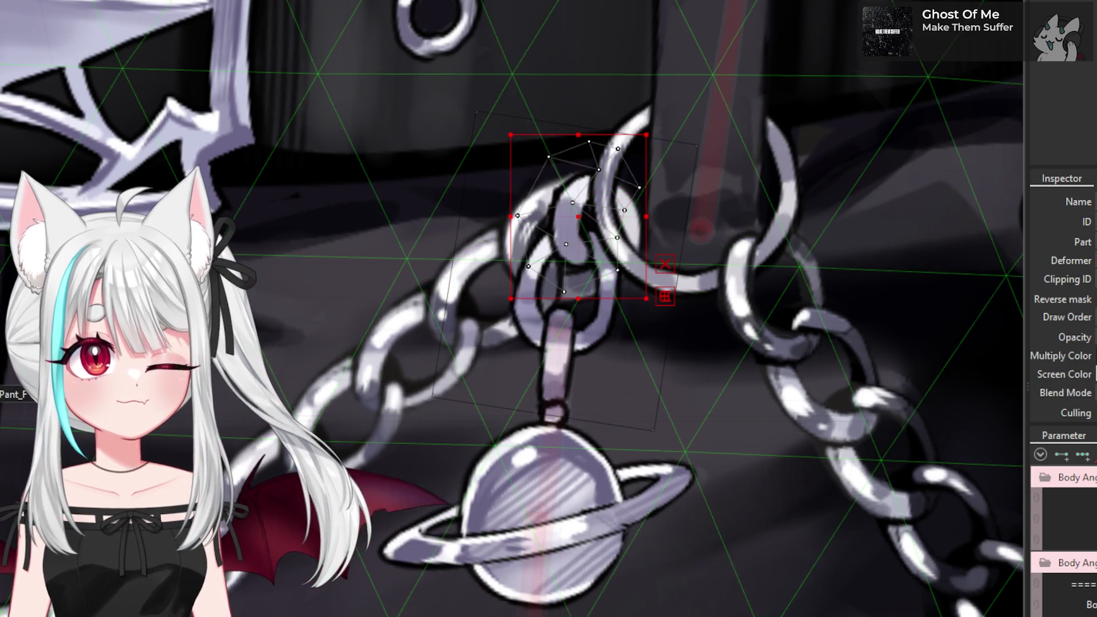
- Select the chain's rotation deformer, undoing an accidental shift of the chain-ring warp deformer
left_click(566, 269)
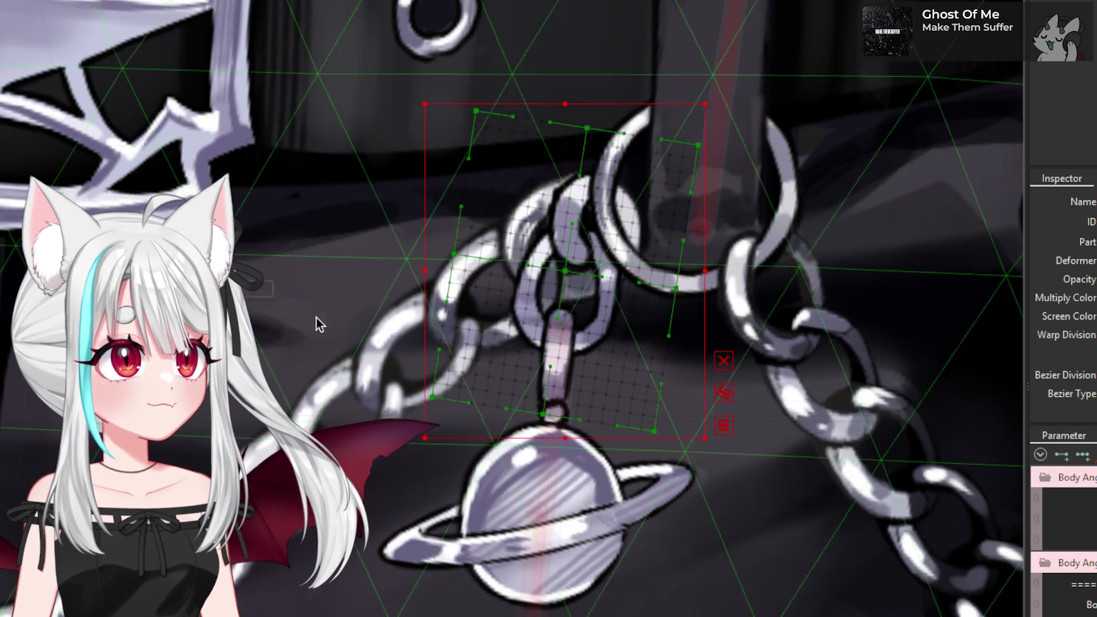
left_click_drag(562, 274, 477, 273)
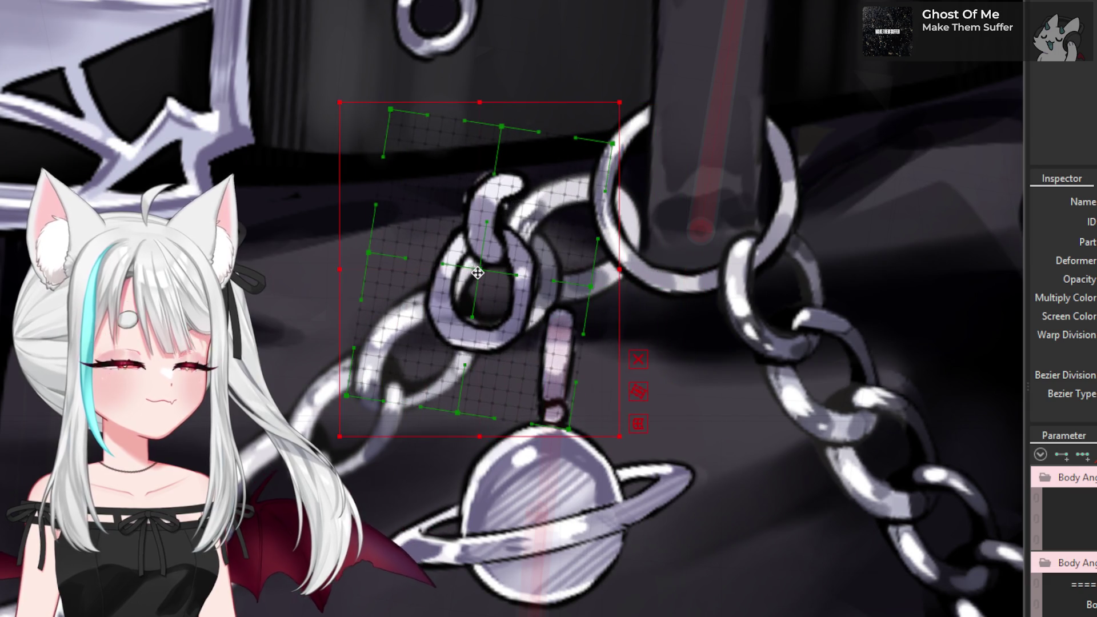
key("ctrl+z")
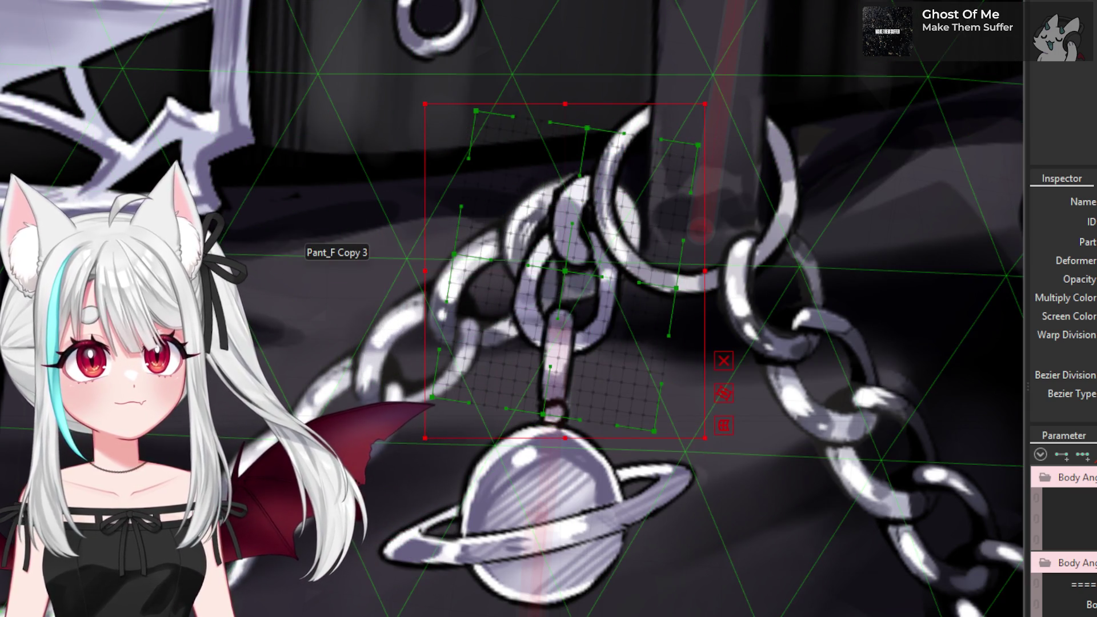
left_click(559, 326)
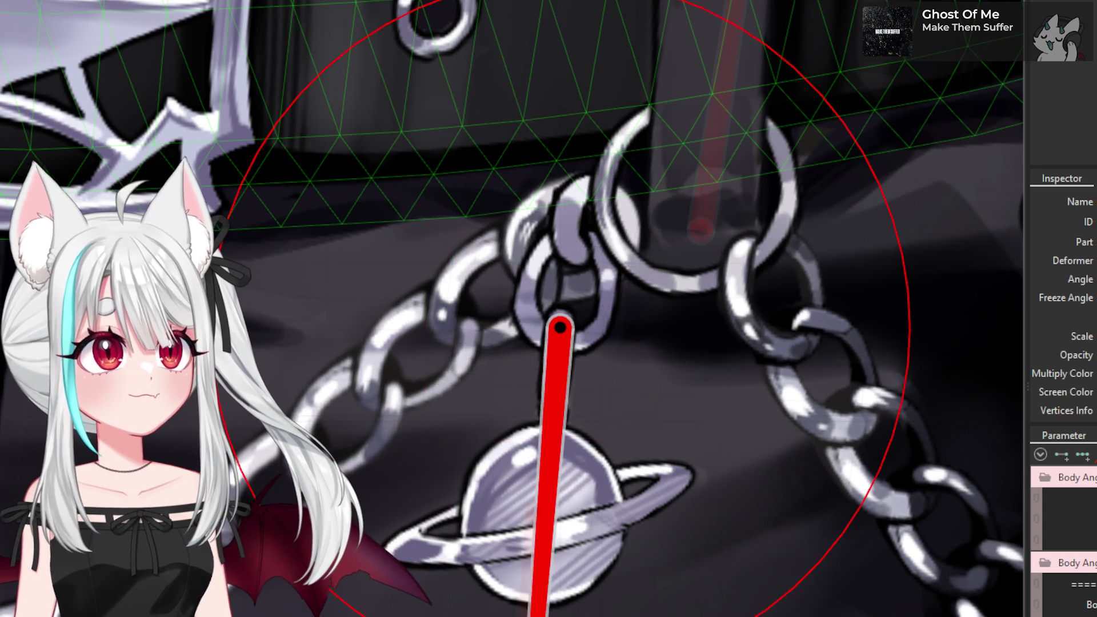
left_click(557, 343)
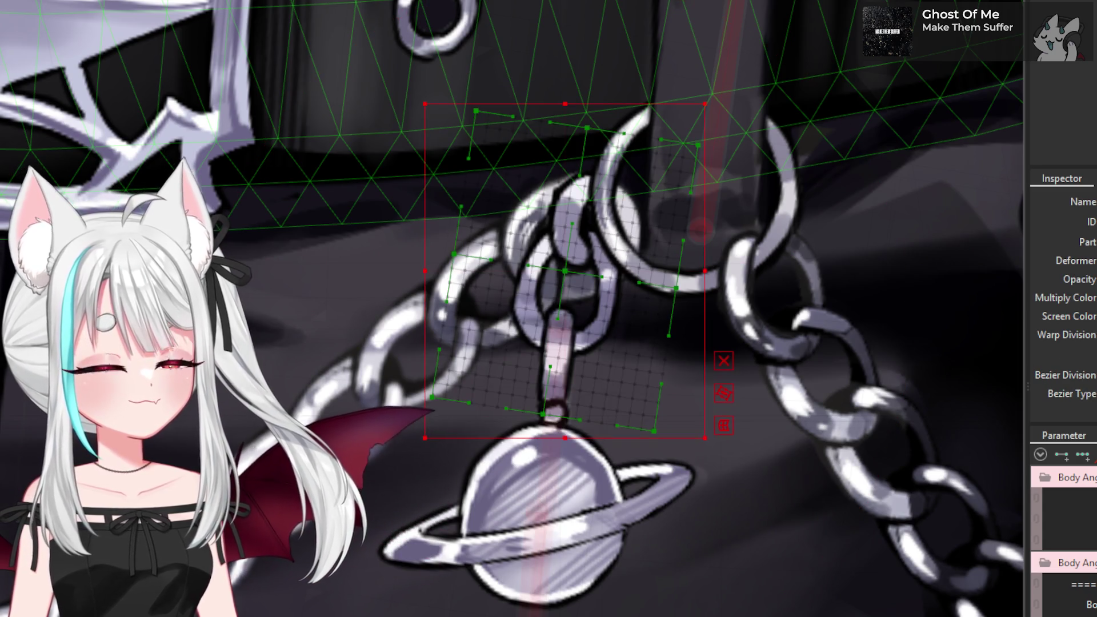
left_click(558, 331)
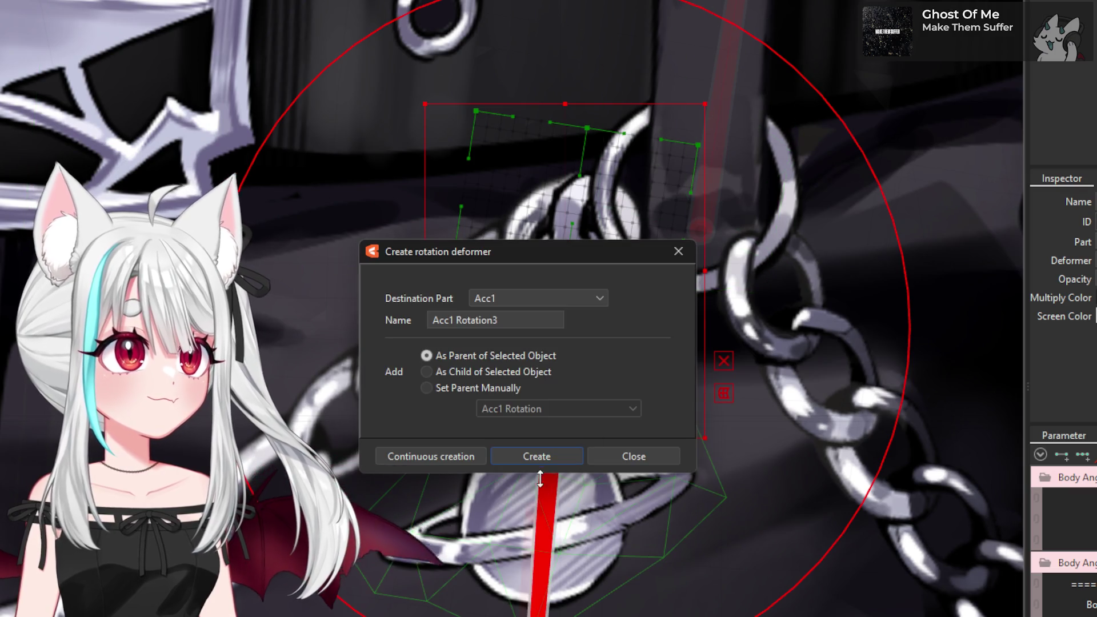
- Create rotation deformer Acc1 Rotation3 and place its pivot on the chain ring
left_click(546, 457)
scroll(506, 399, "down", 2)
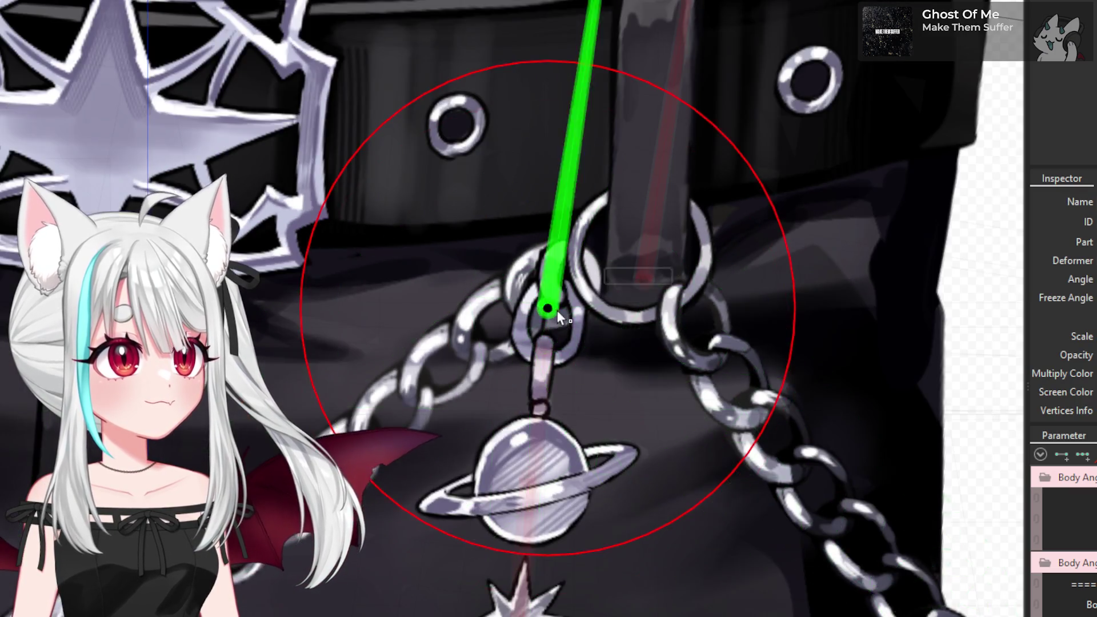
scroll(547, 310, "up", 2)
left_click_drag(580, 266, 581, 231)
scroll(568, 268, "down", 5)
scroll(585, 232, "up", 2)
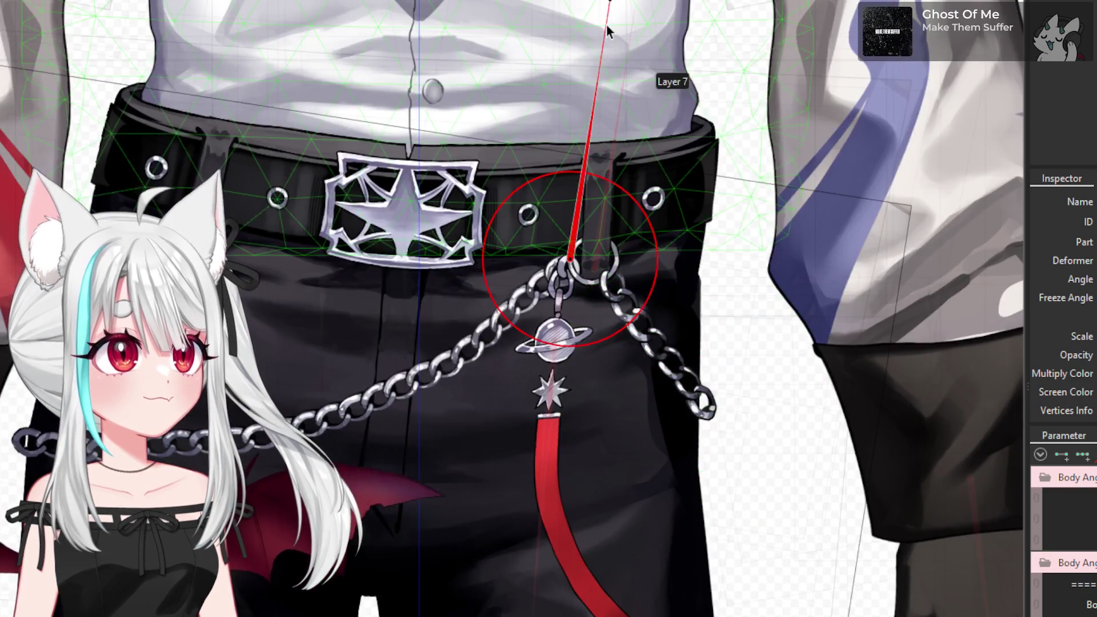
- Turn the pendant rotation deformer to about -185 degrees
mouse_move(618, 8)
left_mouse_down()
mouse_move(640, 34)
mouse_move(597, 351)
mouse_move(556, 373)
left_mouse_up()
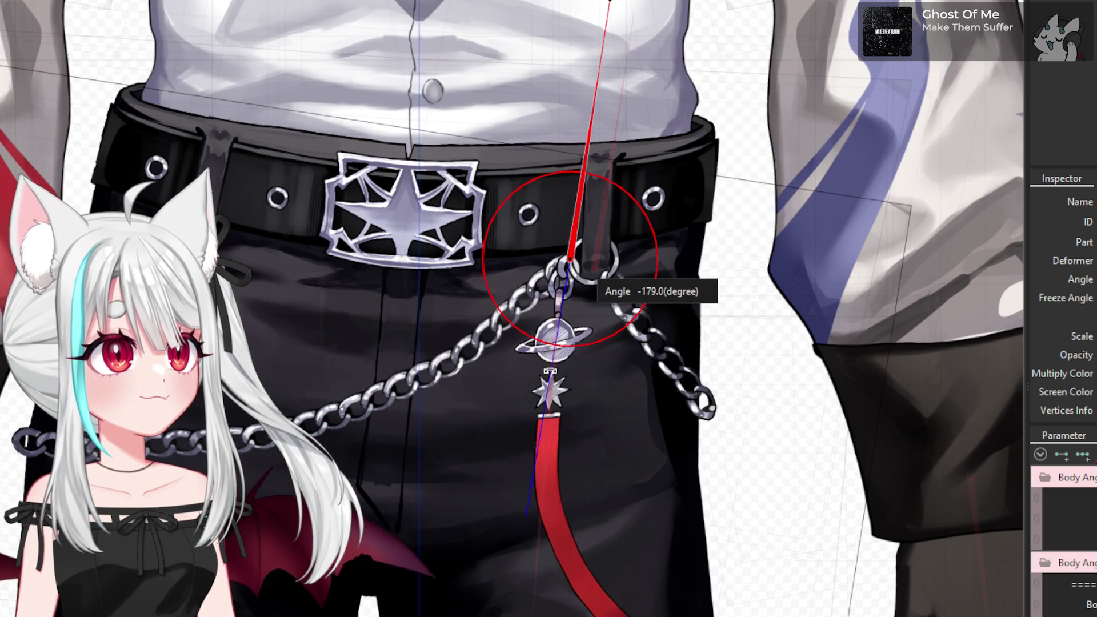
left_click_drag(551, 372, 552, 374)
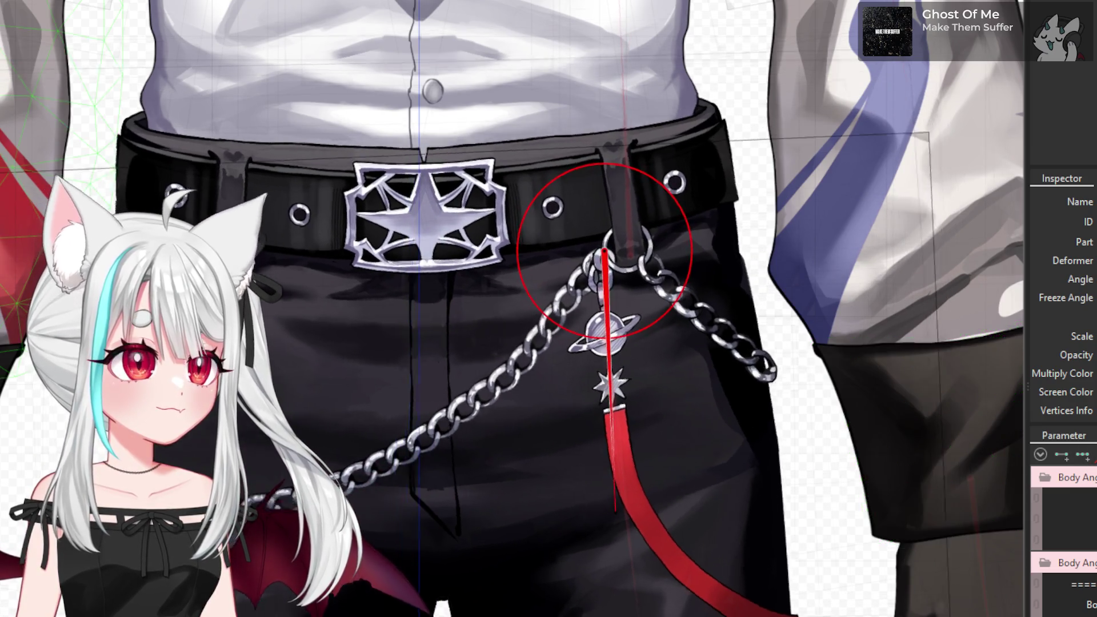
mouse_move(540, 534)
left_mouse_down()
mouse_move(560, 510)
mouse_move(577, 511)
left_mouse_up()
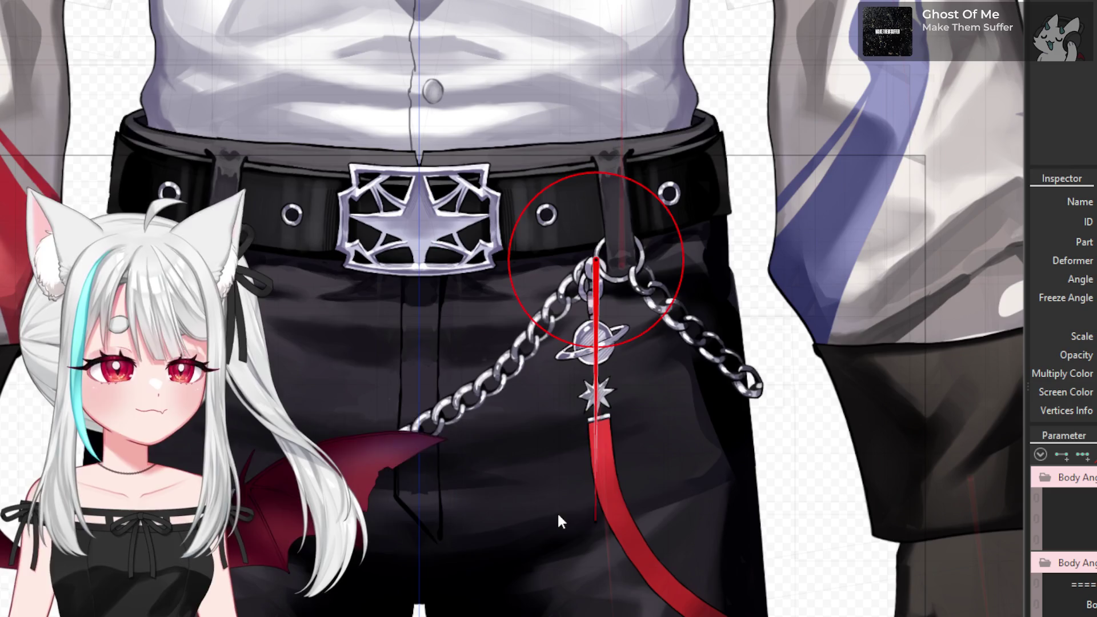
- Select the red strap's rotation deformer and swing the strap to about -185 degrees
left_click(621, 518)
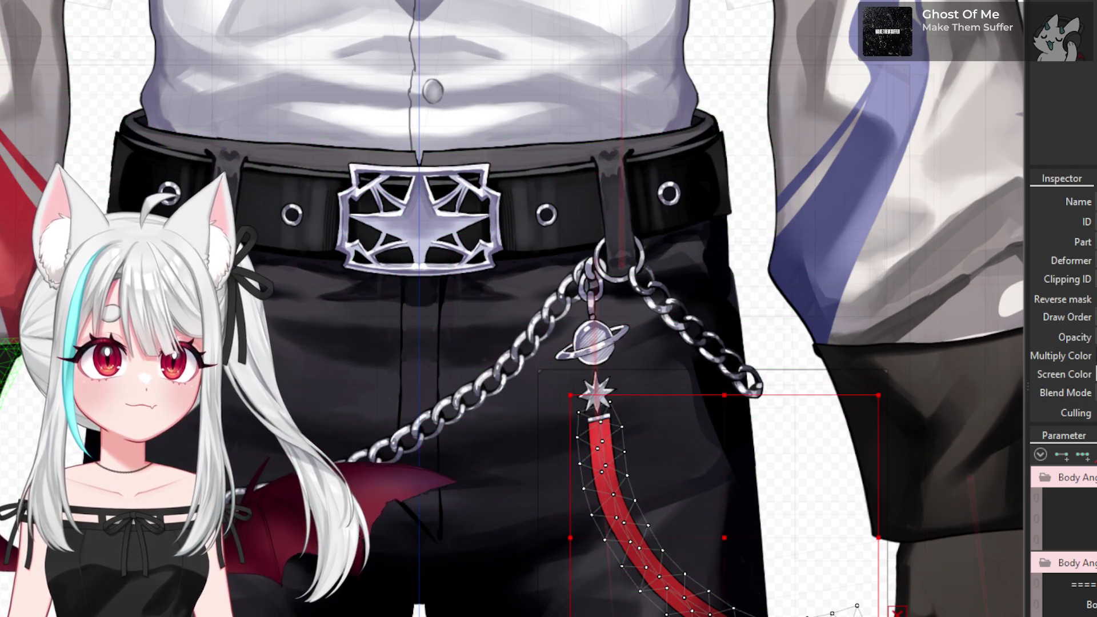
left_click(713, 457)
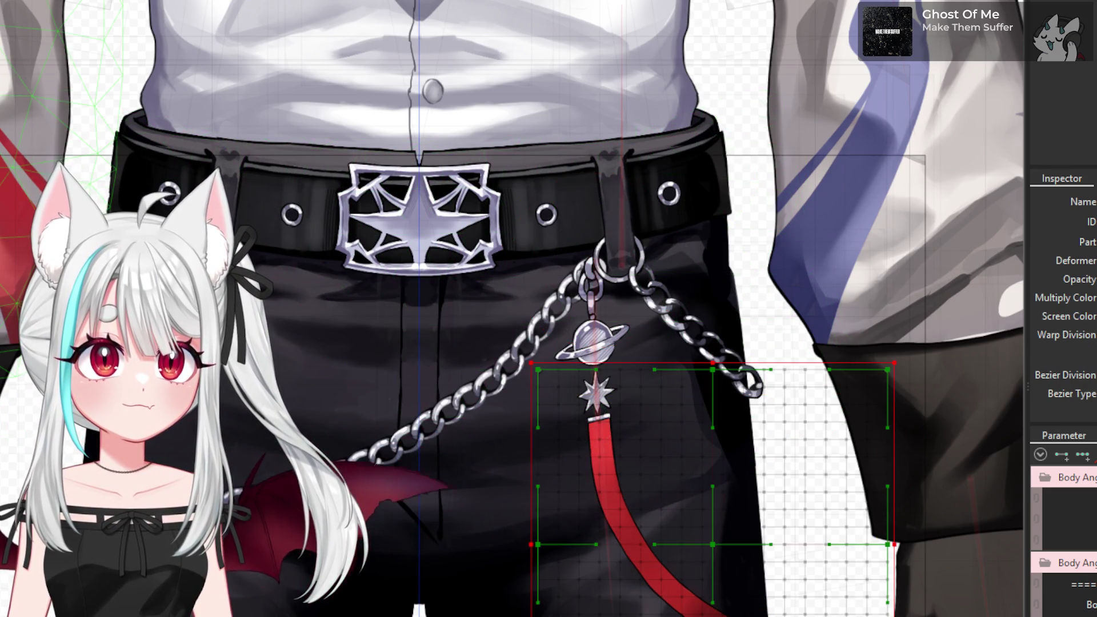
left_click(595, 259)
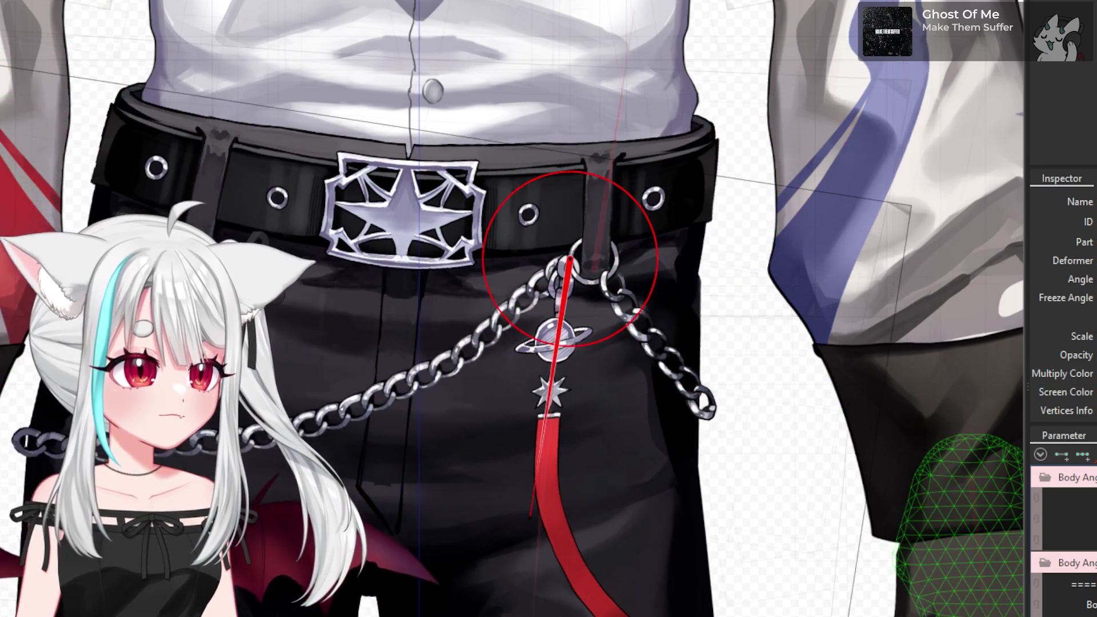
left_click_drag(546, 521, 556, 518)
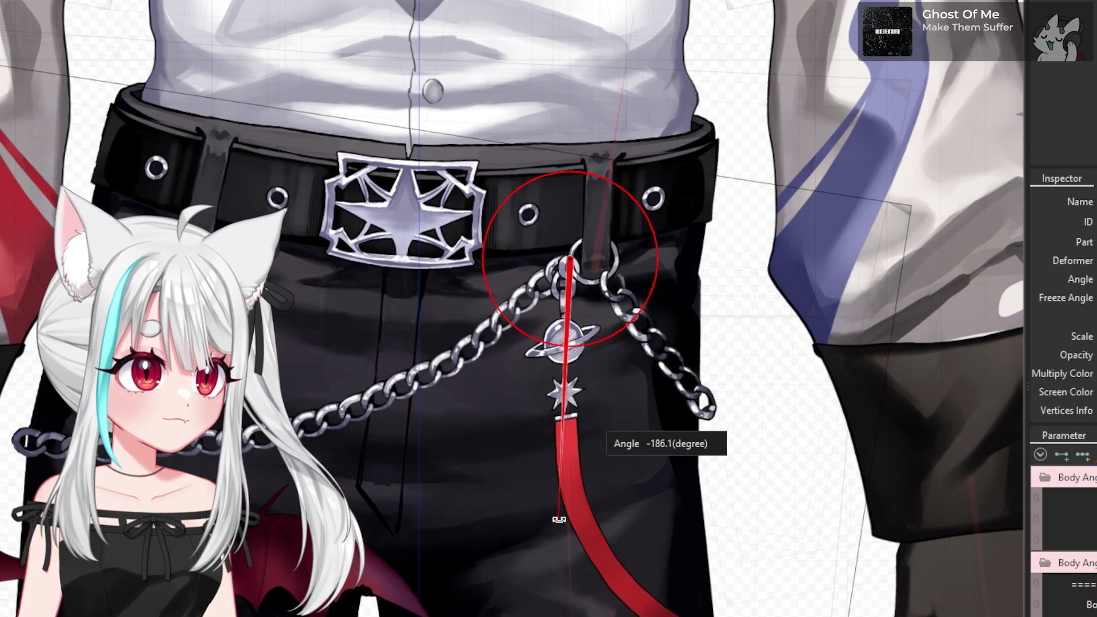
left_click_drag(558, 520, 557, 517)
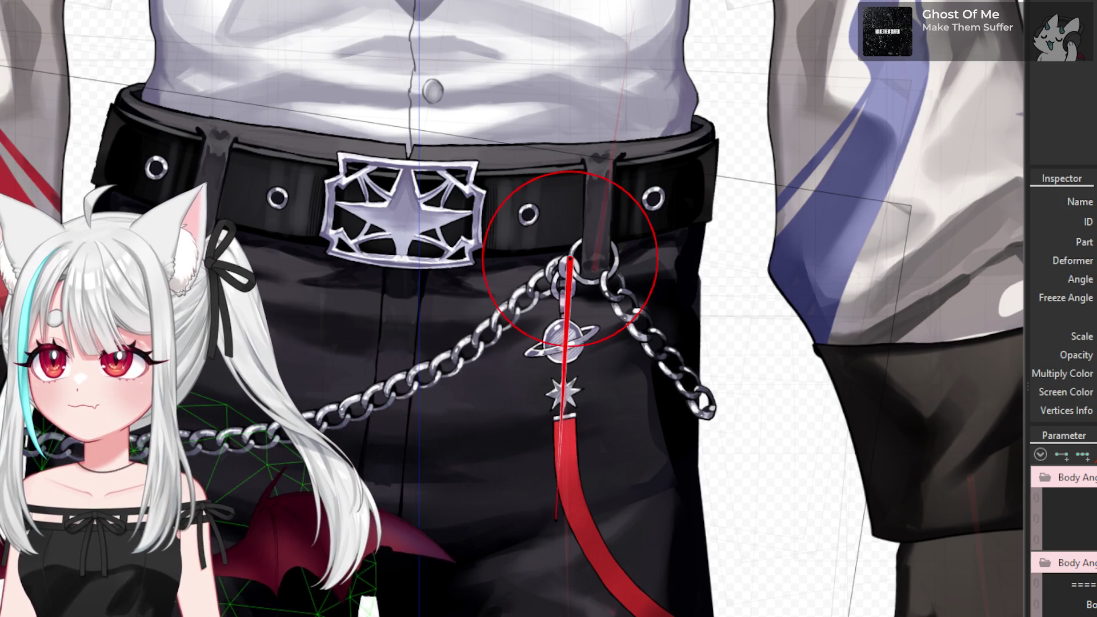
left_click(457, 486)
scroll(219, 316, "down", 2)
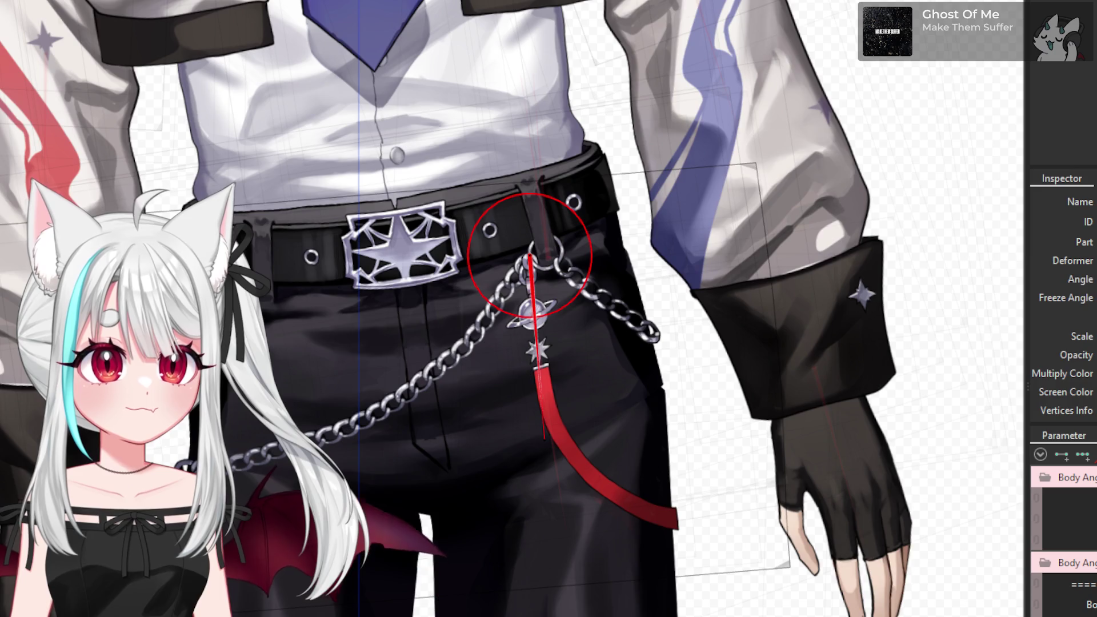
- Select the trousers warp deformer and paint weights on the trousers near the belt and hand
left_click(514, 400)
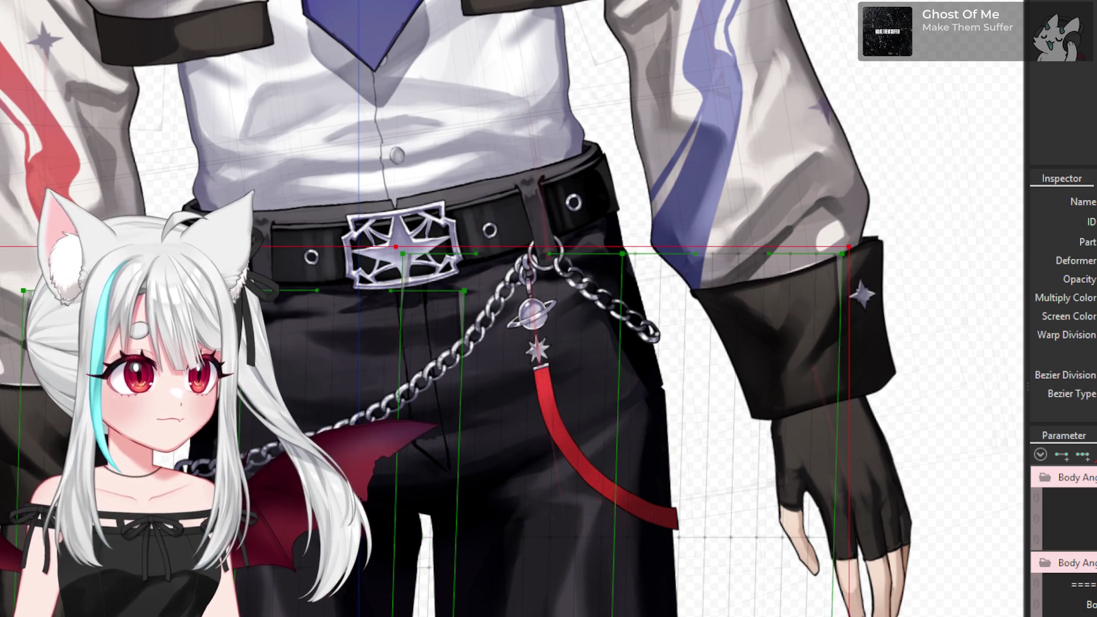
scroll(514, 400, "down", 1)
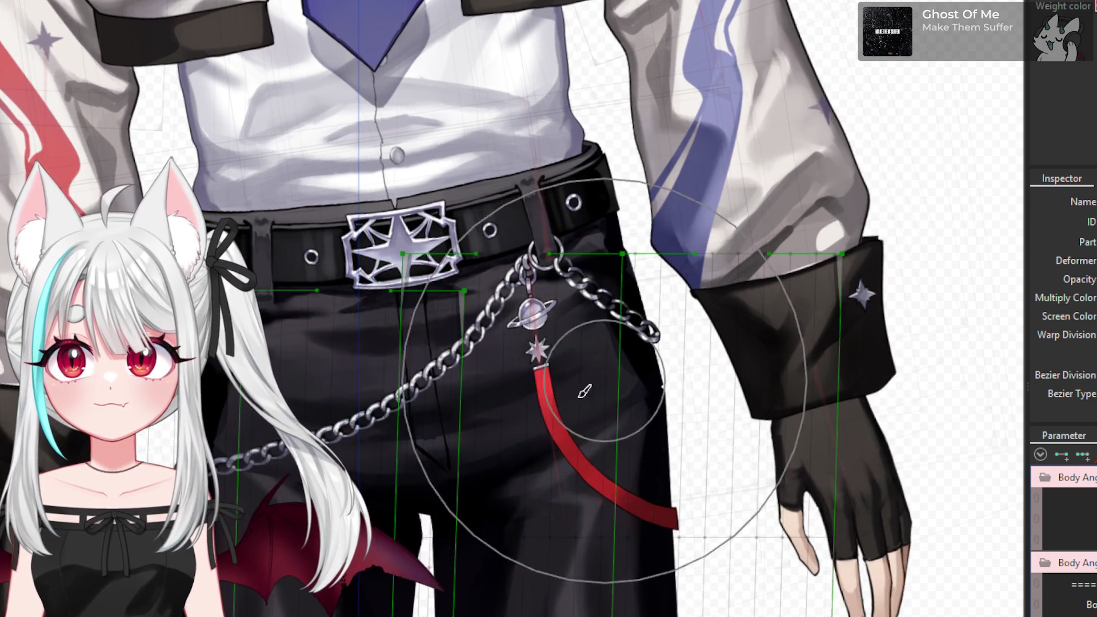
scroll(571, 440, "up", 2)
scroll(571, 342, "up", 2)
mouse_move(828, 325)
left_mouse_down()
mouse_move(761, 259)
mouse_move(757, 313)
mouse_move(628, 290)
left_mouse_up()
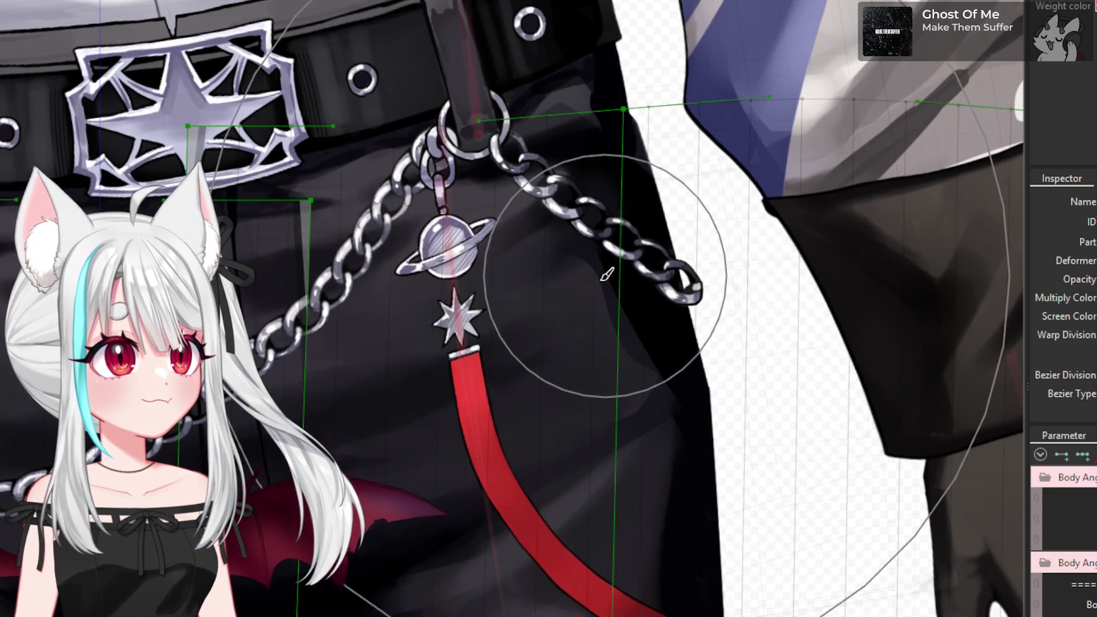
scroll(607, 276, "down", 3)
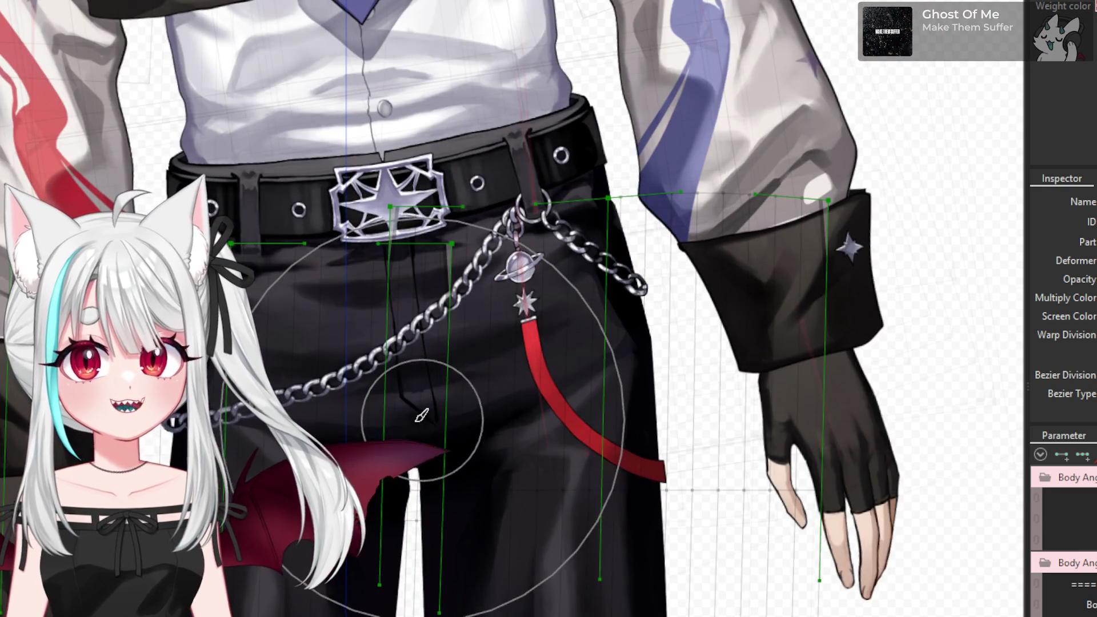
scroll(417, 410, "up", 1)
left_click_drag(638, 491, 399, 423)
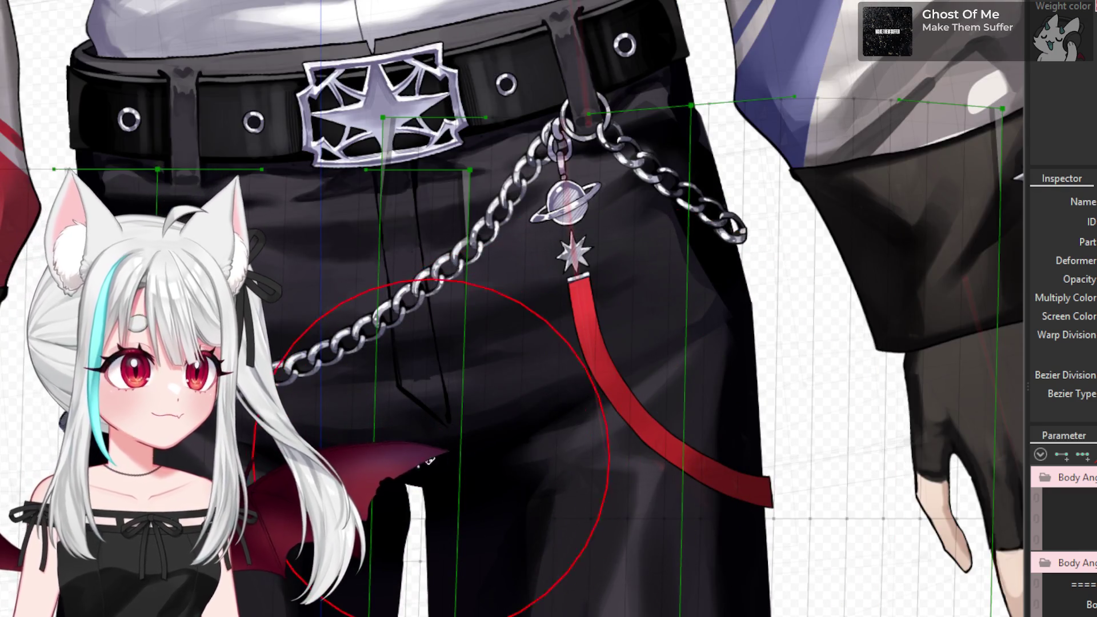
scroll(457, 480, "up", 3)
mouse_move(473, 503)
left_mouse_down()
mouse_move(475, 479)
mouse_move(418, 527)
mouse_move(420, 492)
left_mouse_up()
scroll(443, 500, "down", 3)
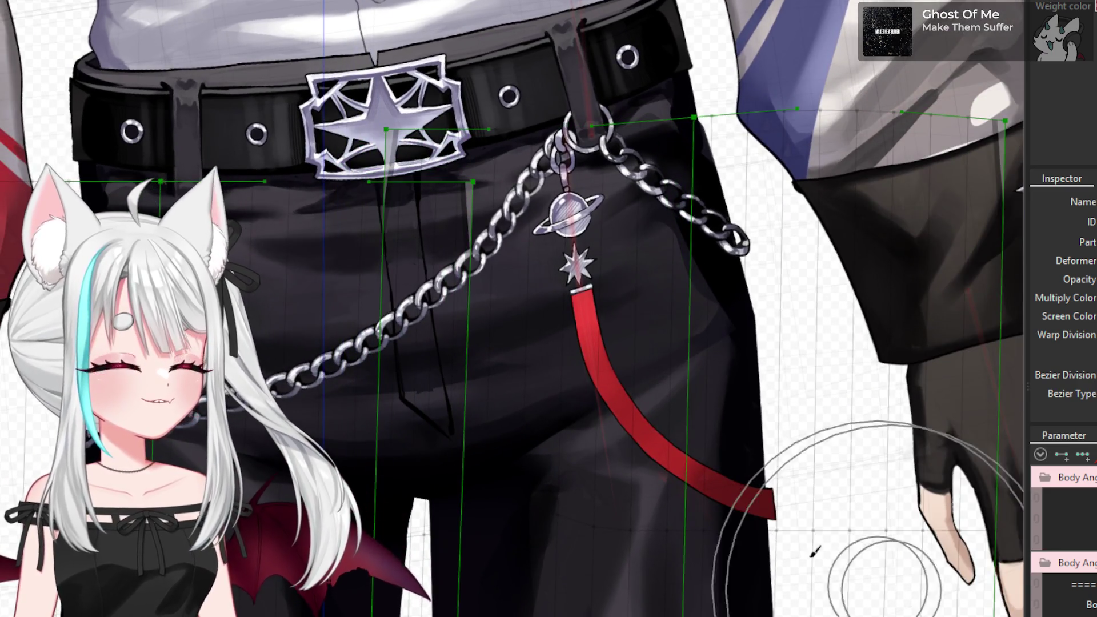
scroll(567, 377, "up", 2)
mouse_move(465, 428)
left_mouse_down()
mouse_move(557, 554)
mouse_move(558, 509)
left_mouse_up()
scroll(558, 509, "down", 2)
- Paint weights onto the red strap and the remaining trouser area
mouse_move(731, 582)
left_mouse_down()
mouse_move(600, 519)
mouse_move(568, 534)
mouse_move(558, 607)
mouse_move(514, 608)
left_mouse_up()
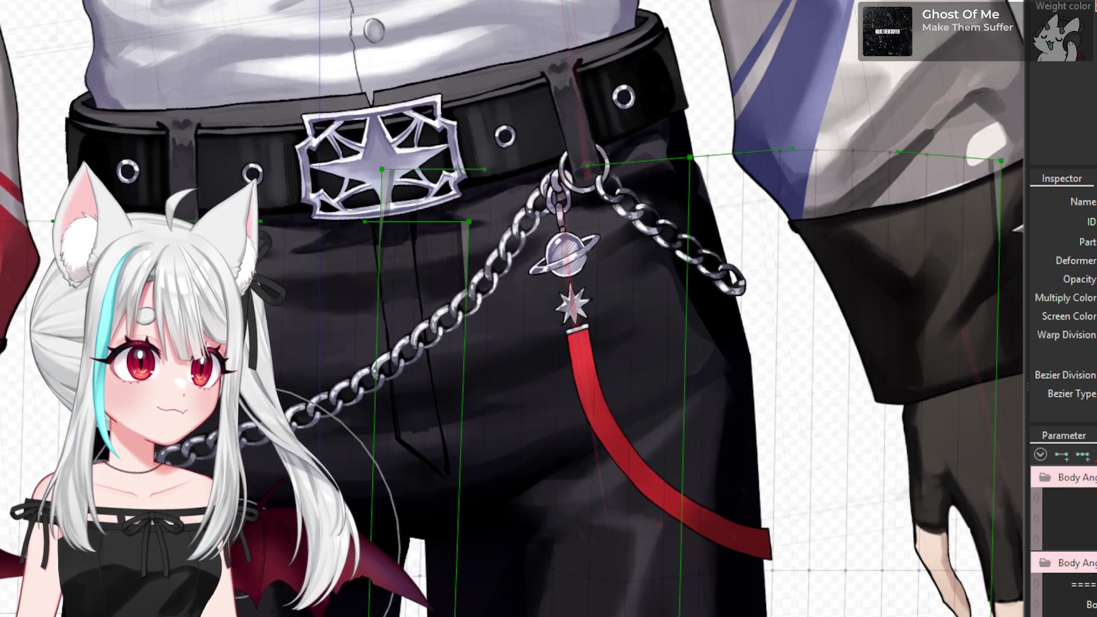
scroll(269, 571, "up", 2)
left_click_drag(268, 571, 268, 571)
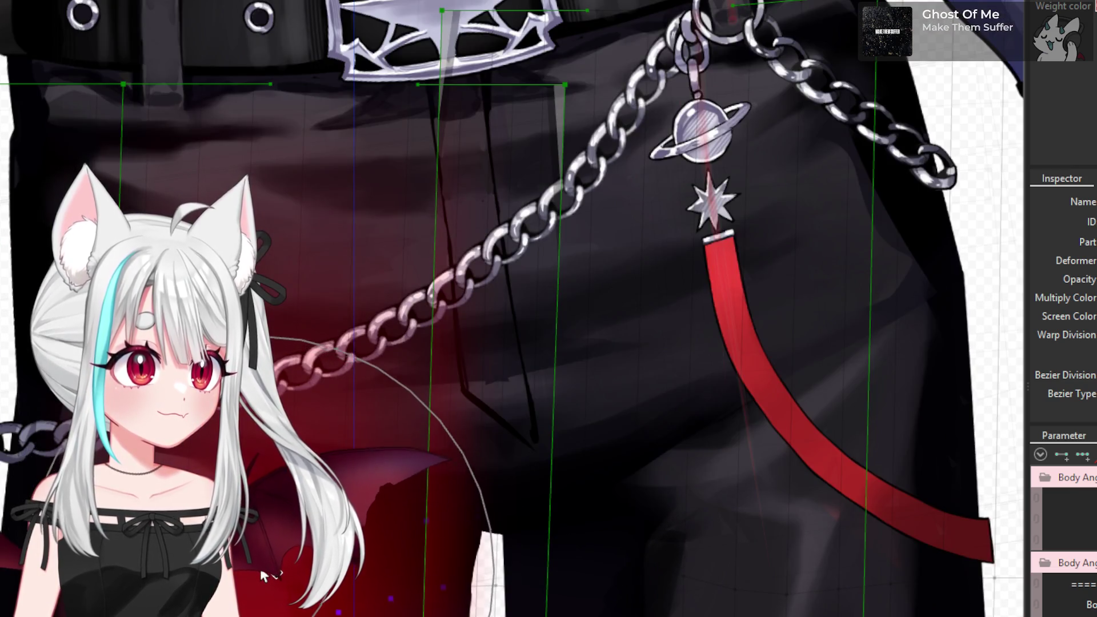
scroll(268, 571, "down", 2)
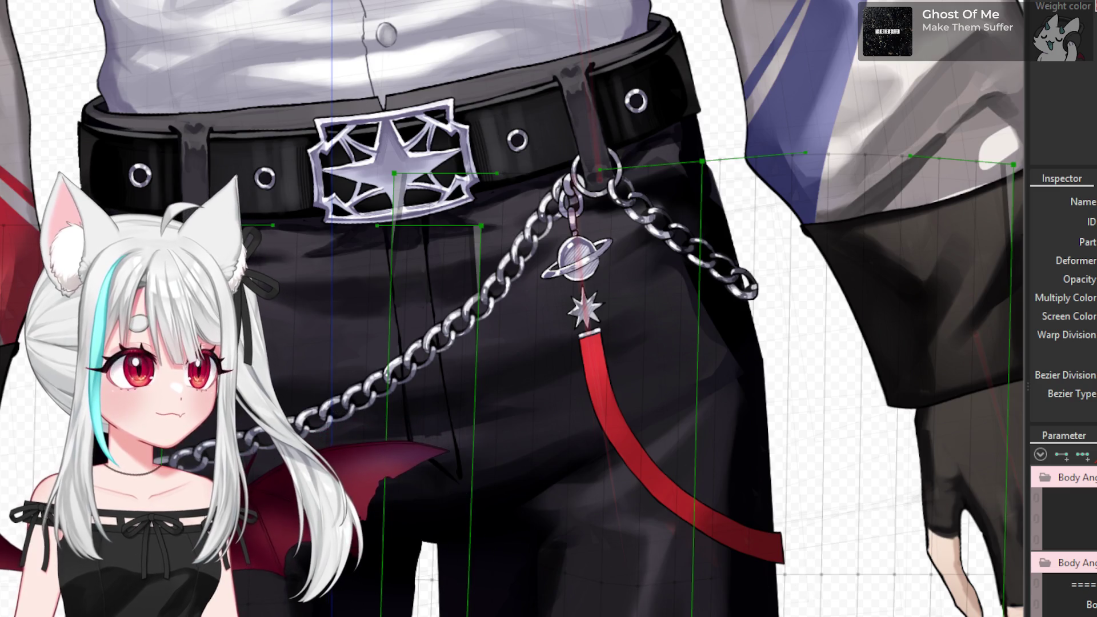
scroll(268, 571, "up", 1)
scroll(268, 571, "down", 1)
scroll(269, 571, "down", 1)
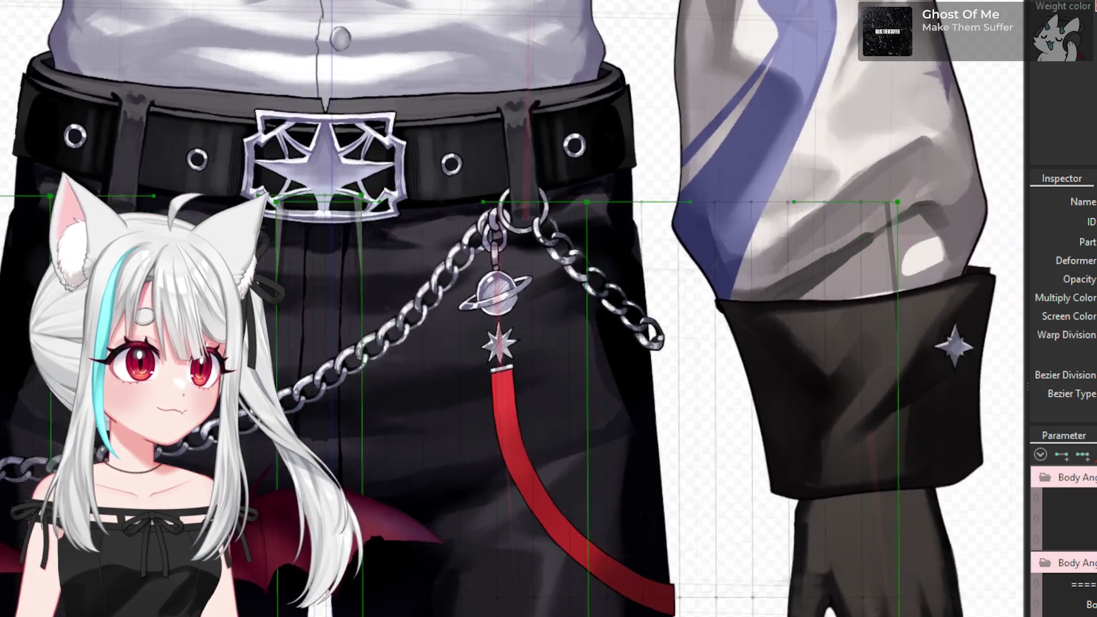
scroll(268, 571, "up", 1)
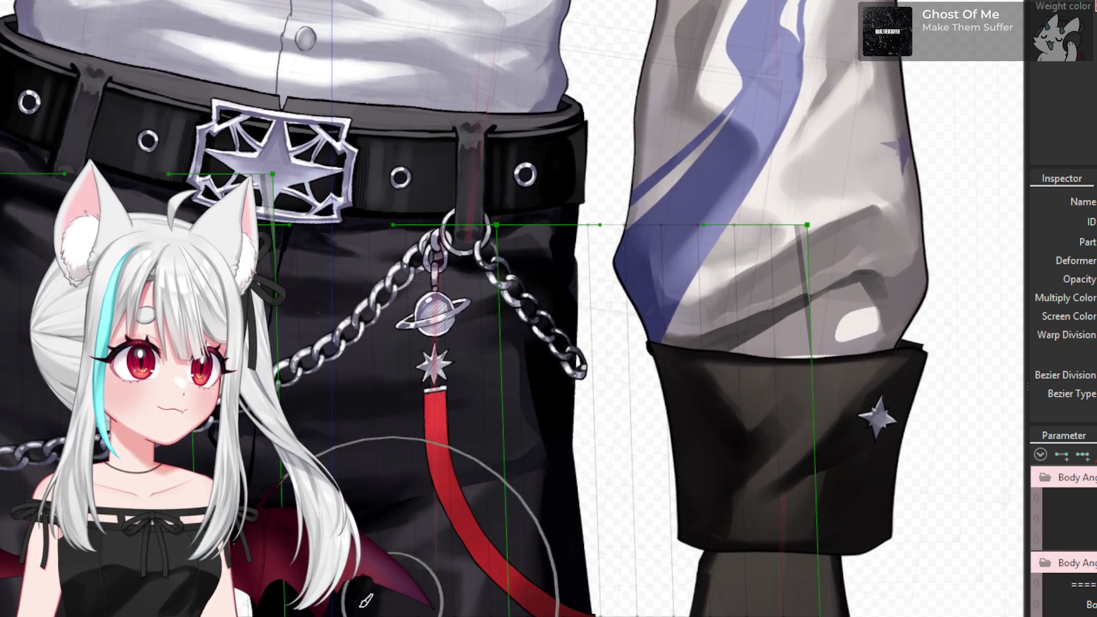
scroll(270, 572, "up", 1)
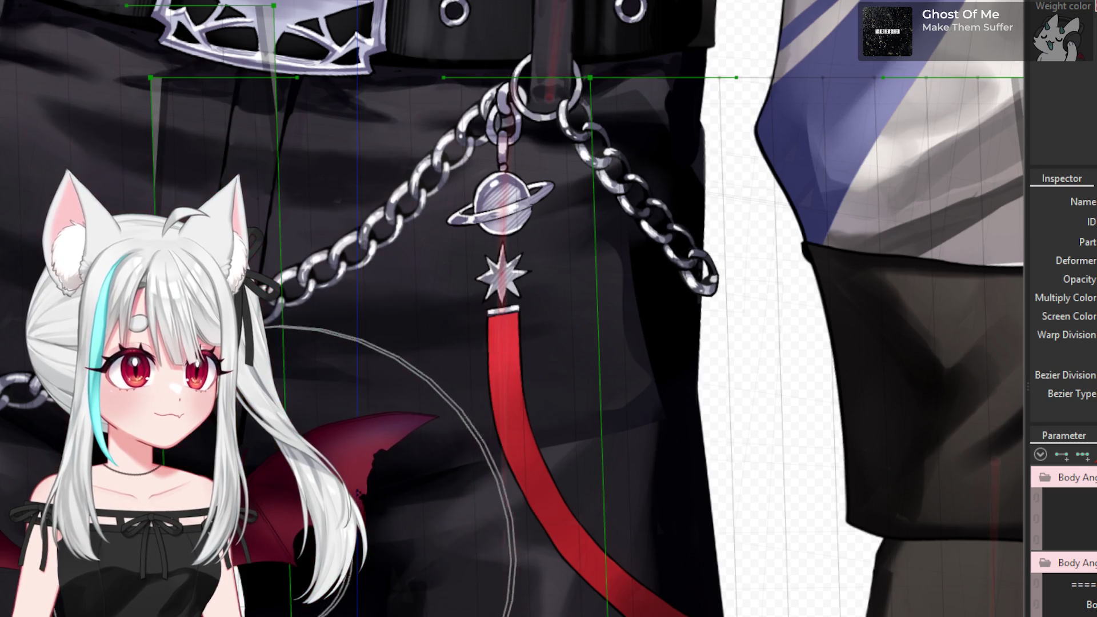
scroll(272, 567, "down", 1)
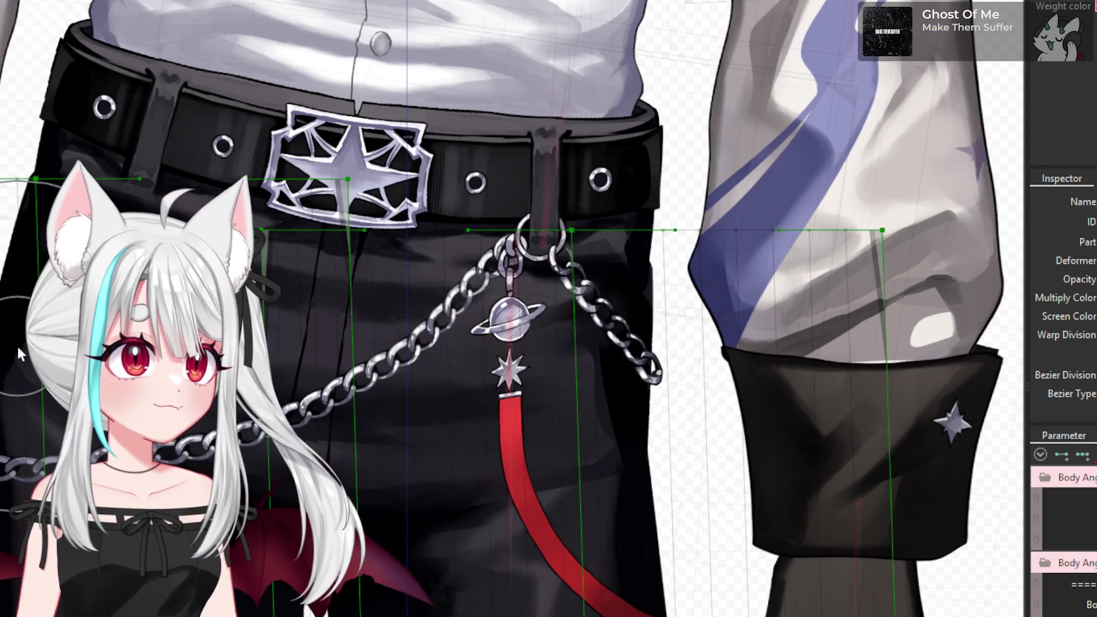
scroll(272, 567, "up", 1)
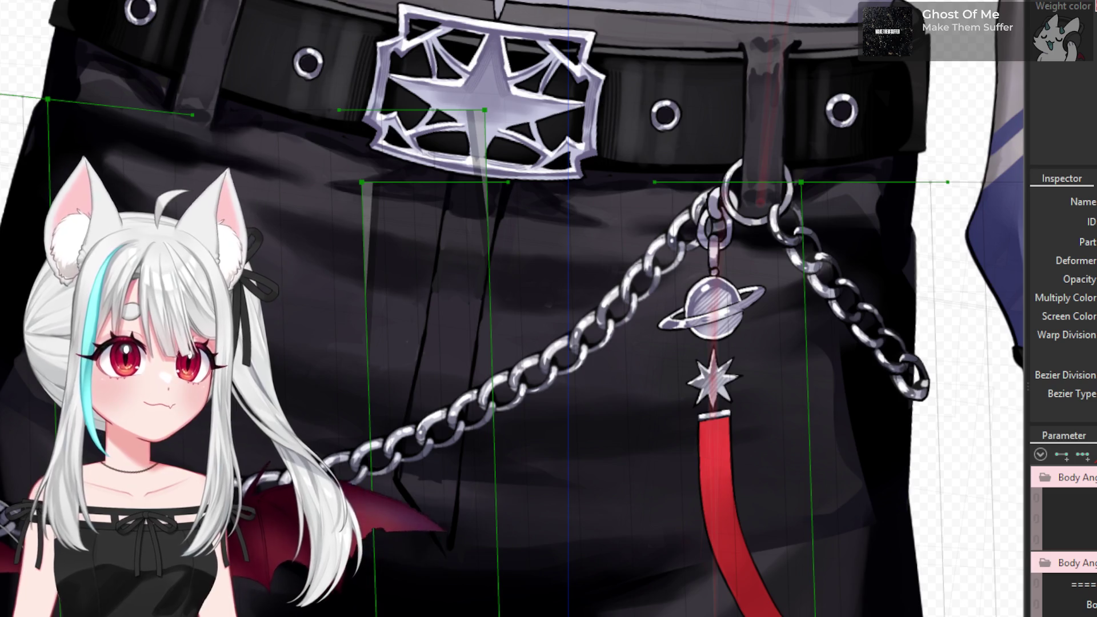
scroll(491, 484, "down", 3)
scroll(465, 577, "up", 2)
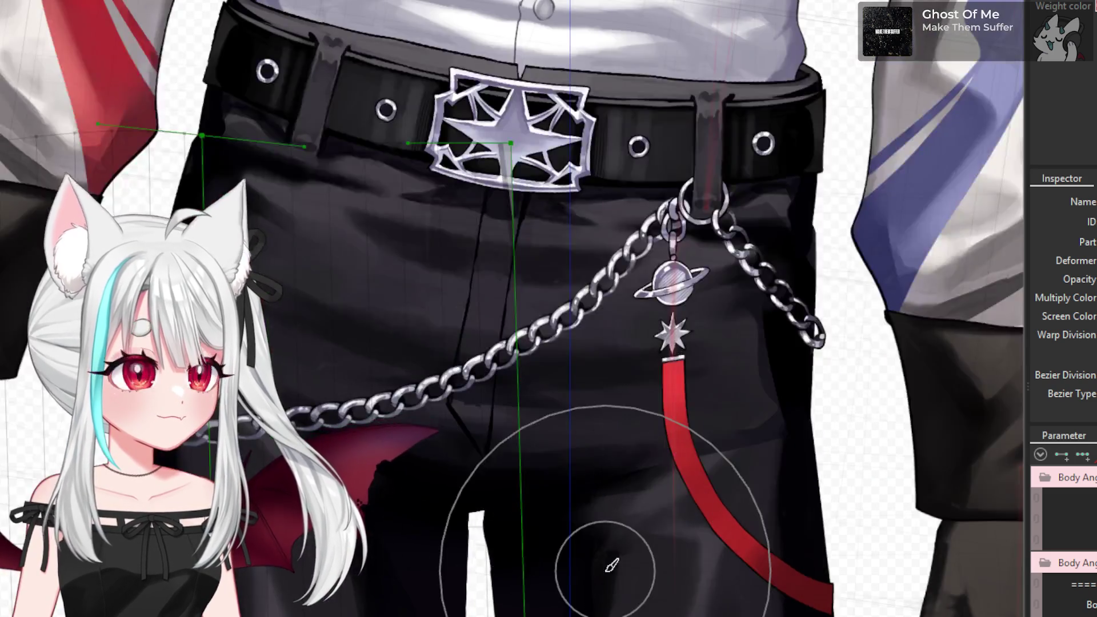
scroll(737, 576, "down", 2)
scroll(737, 577, "up", 2)
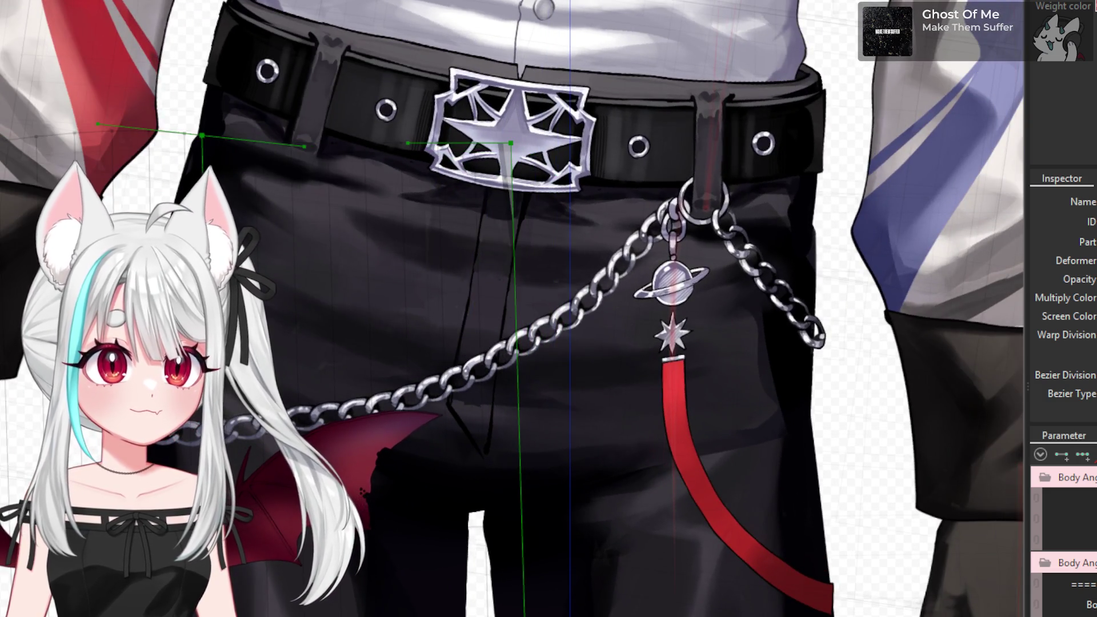
- Undo the extra weight stroke on the left trouser leg, then select the Acc1 Rotation3 deformer
mouse_move(367, 490)
left_mouse_down()
mouse_move(392, 540)
mouse_move(370, 499)
left_mouse_up()
key("ctrl+z")
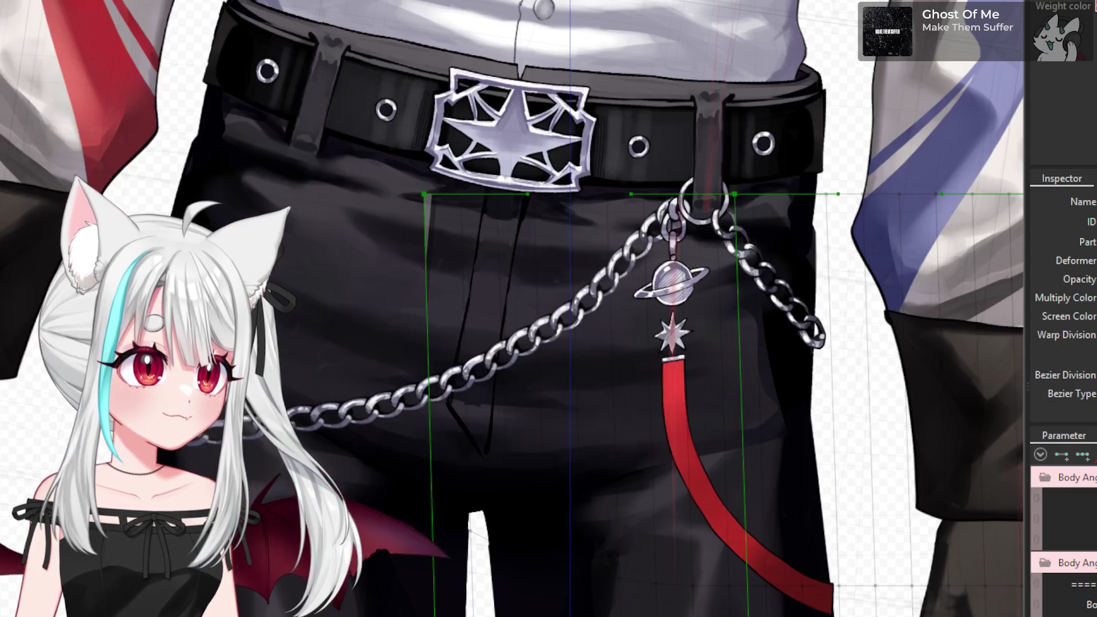
scroll(146, 394, "down", 5)
scroll(299, 323, "up", 3)
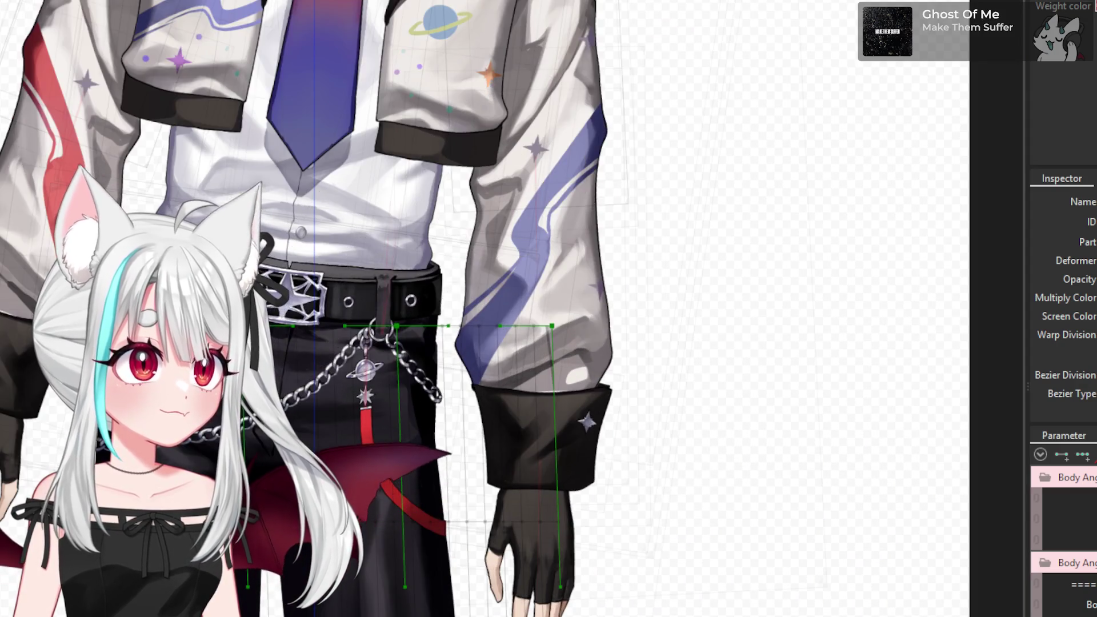
scroll(366, 331, "up", 2)
scroll(314, 337, "up", 2)
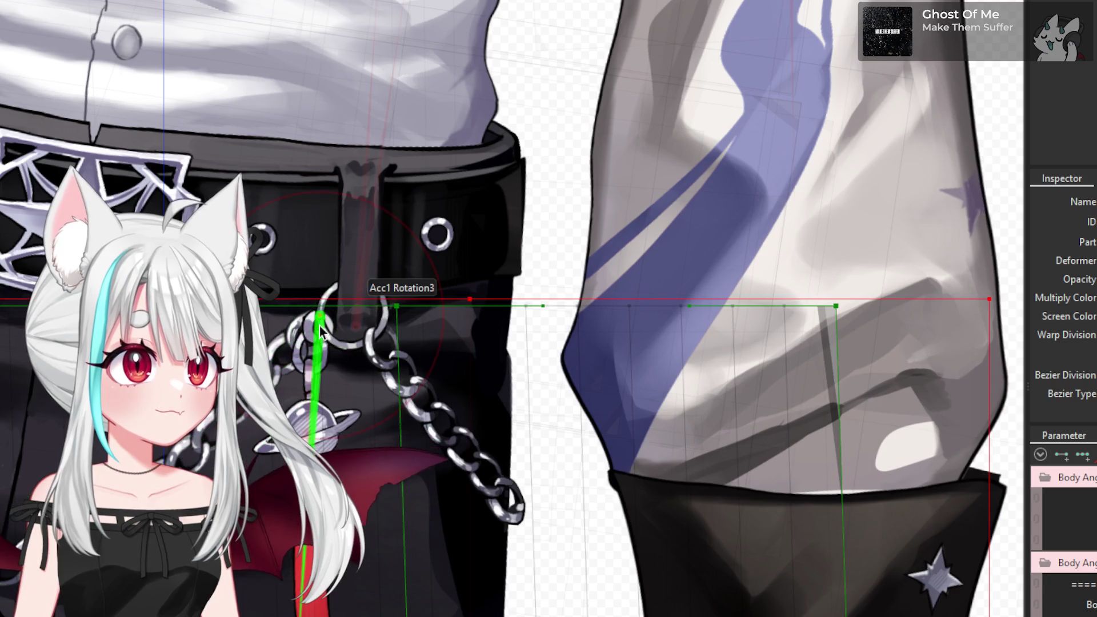
left_click(322, 324)
- Rotate the red belt clip's Acc1 Rotation3 deformer to about -182 degrees
scroll(343, 343, "down", 3)
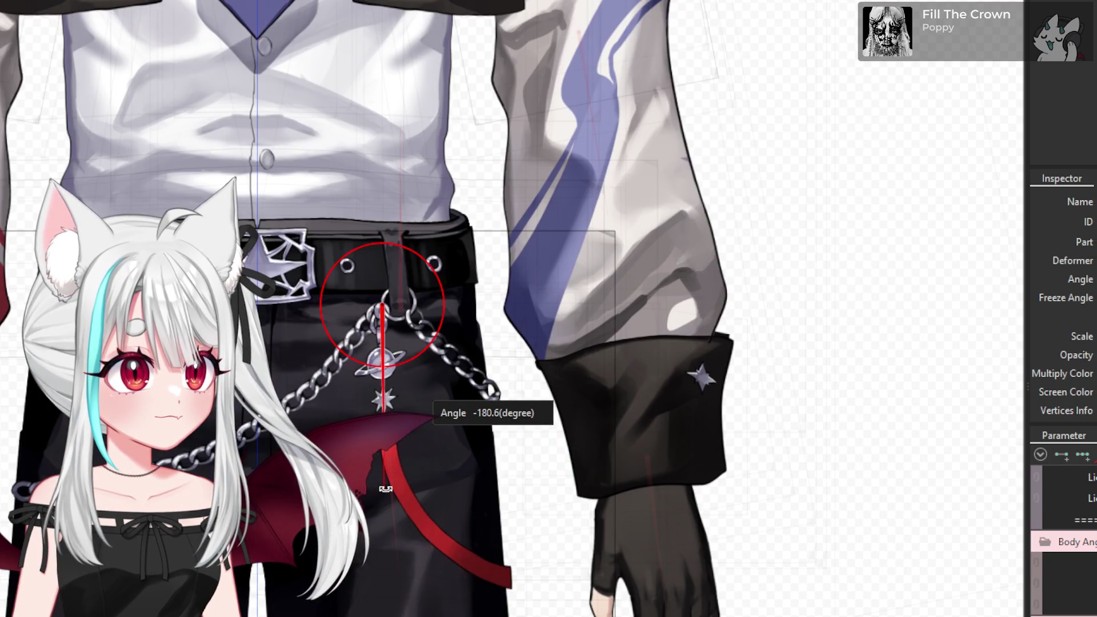
scroll(387, 489, "up", 1)
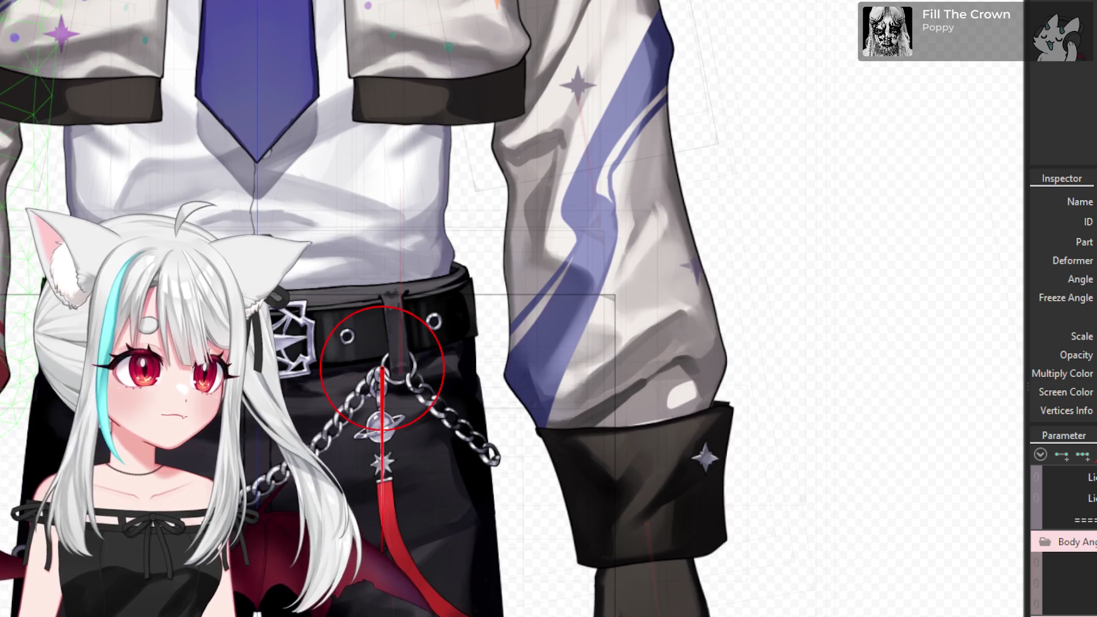
scroll(1063, 537, "down", 5)
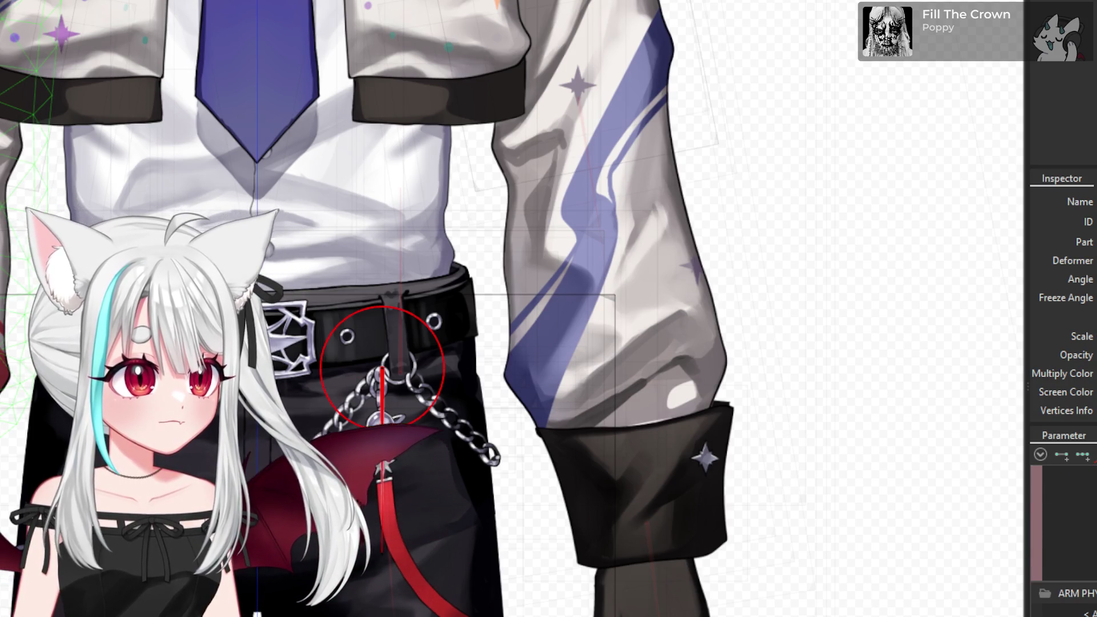
scroll(1062, 543, "down", 5)
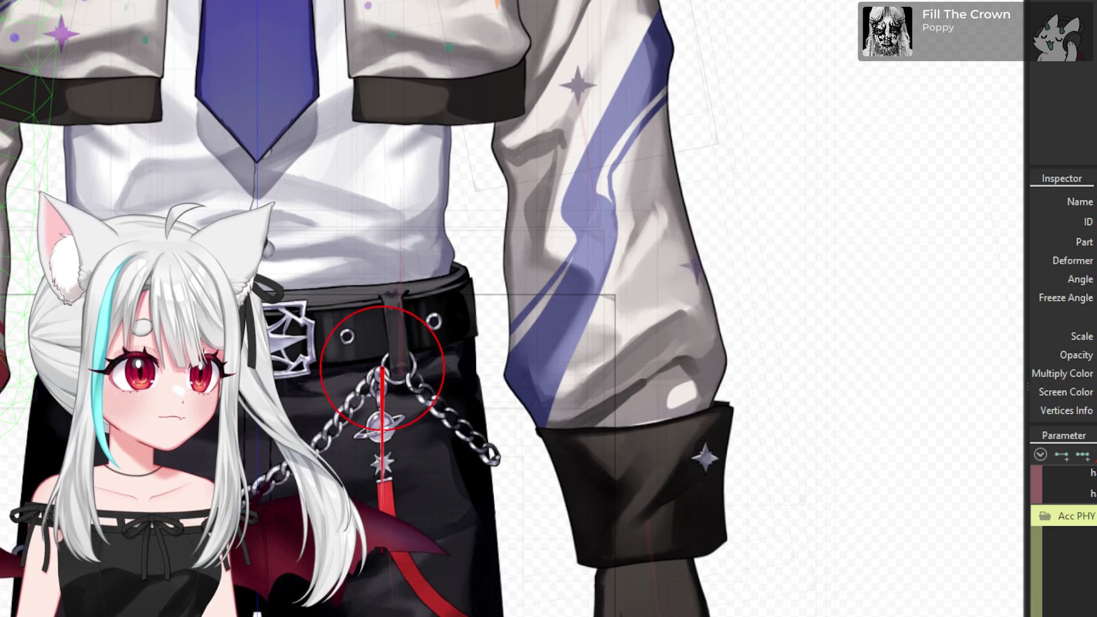
scroll(1062, 536, "down", 5)
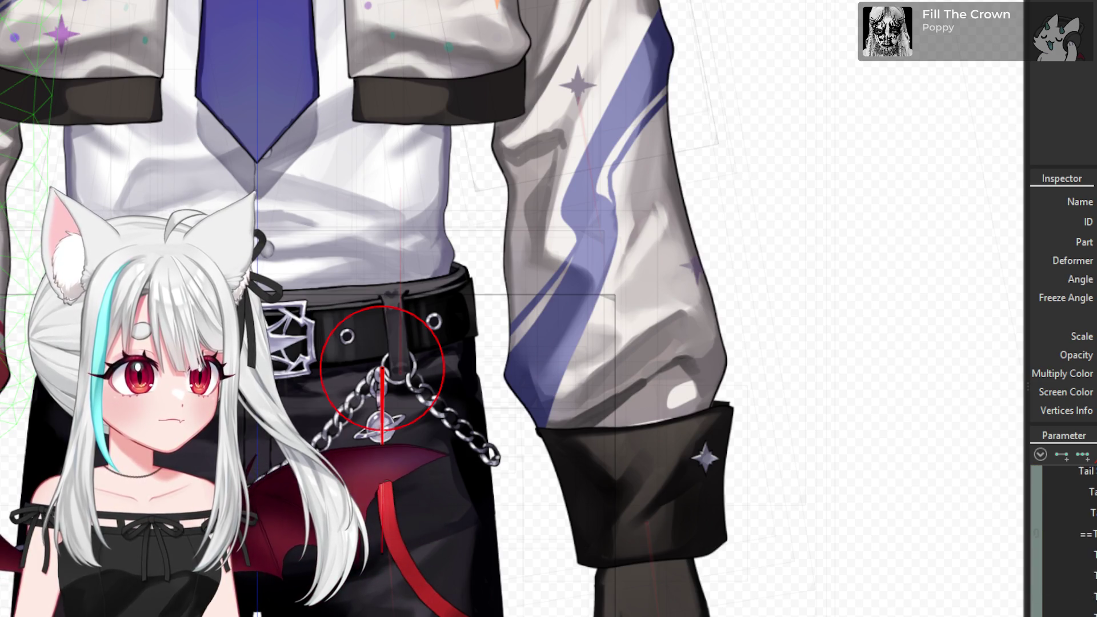
scroll(1063, 537, "down", 5)
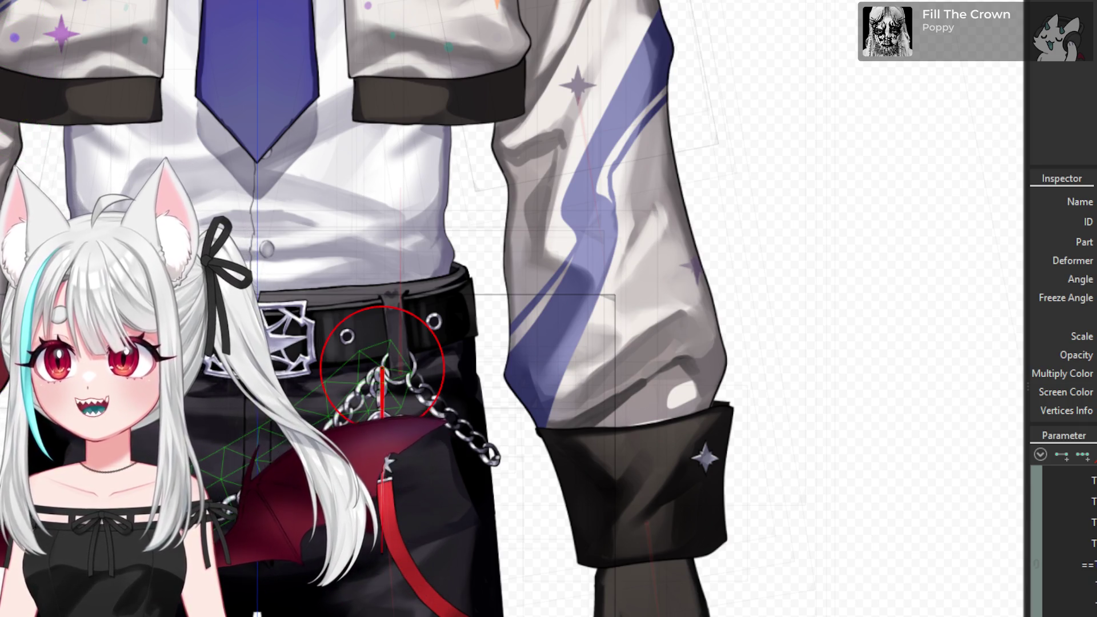
scroll(1062, 531, "down", 5)
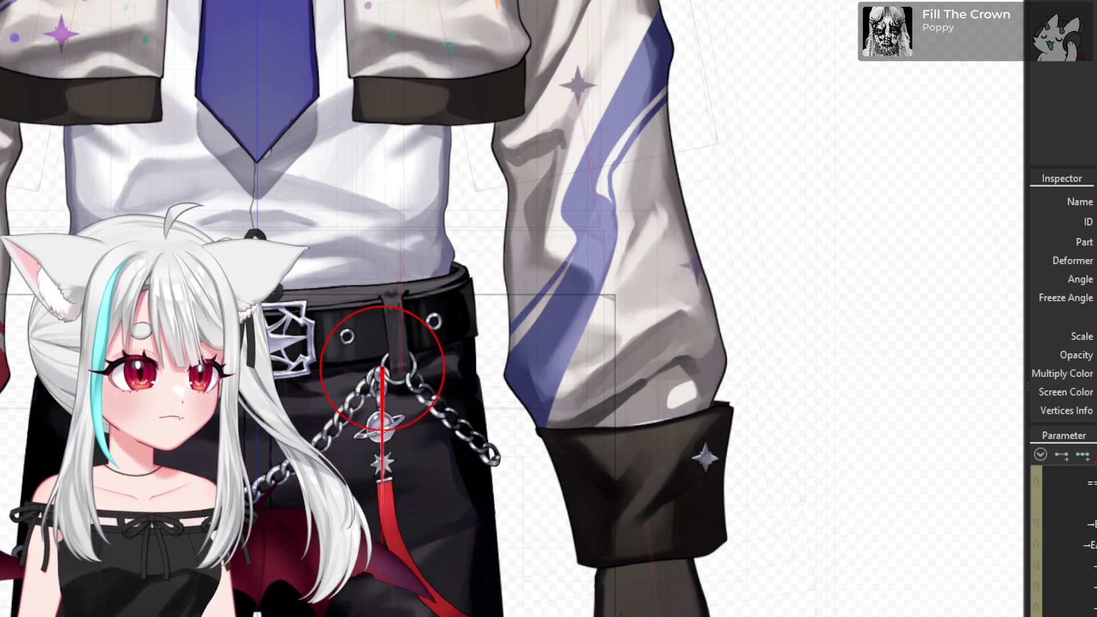
scroll(1062, 531, "down", 5)
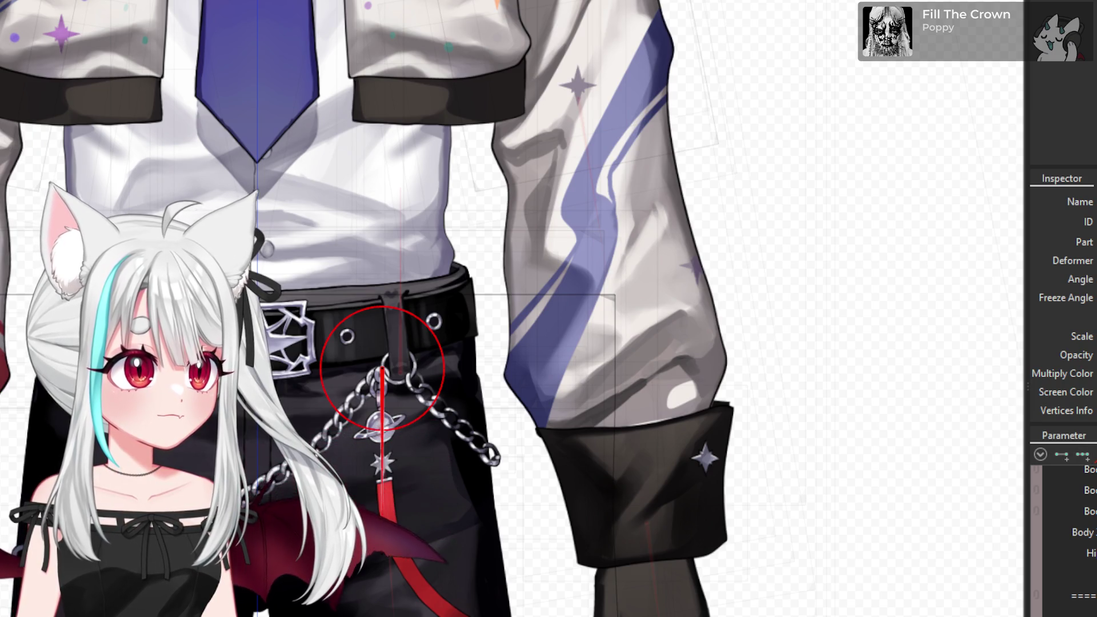
left_click_drag(384, 548, 390, 551)
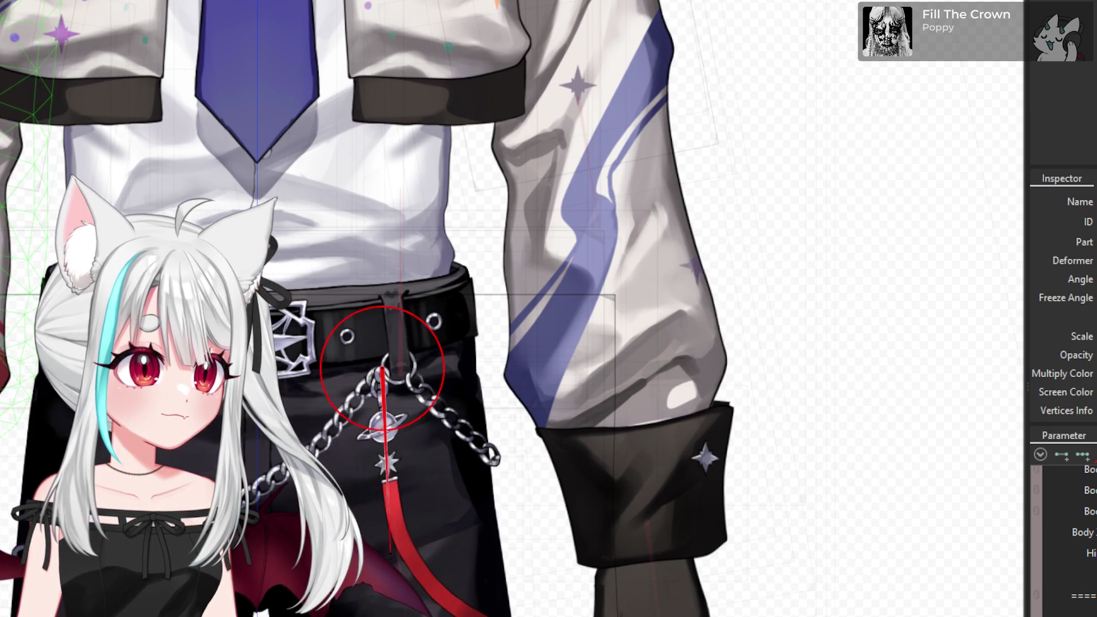
scroll(403, 571, "up", 2)
mouse_move(389, 539)
left_mouse_down()
mouse_move(380, 463)
mouse_move(422, 507)
left_mouse_up()
scroll(422, 506, "down", 4)
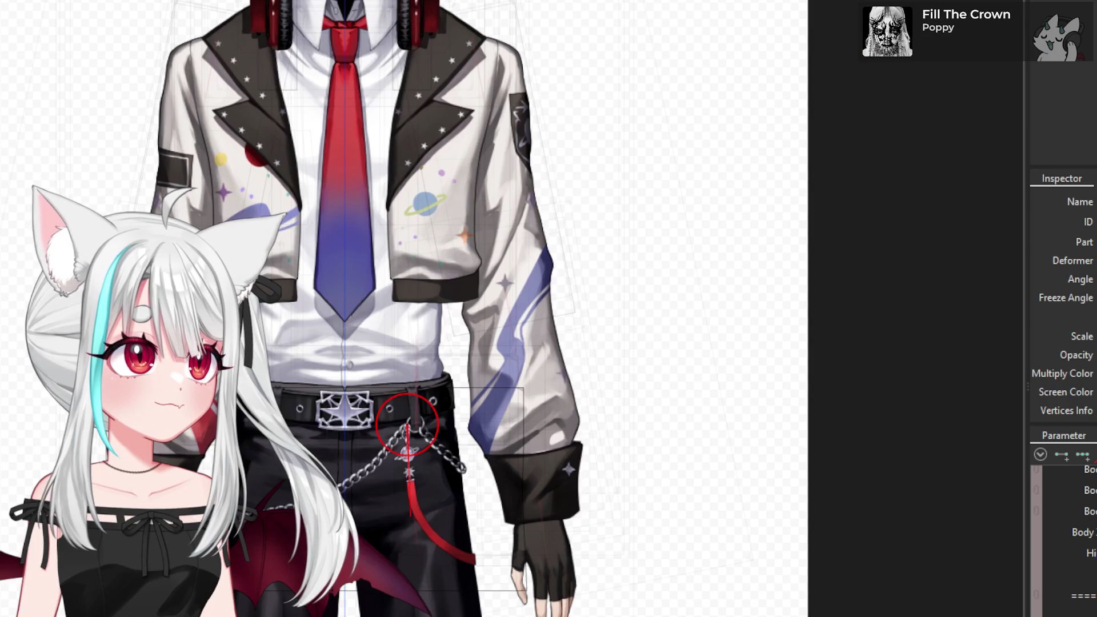
- After trying the torso mesh and waist deformers, select only the upper-body warp deformer over the jacket
scroll(1063, 531, "up", 5)
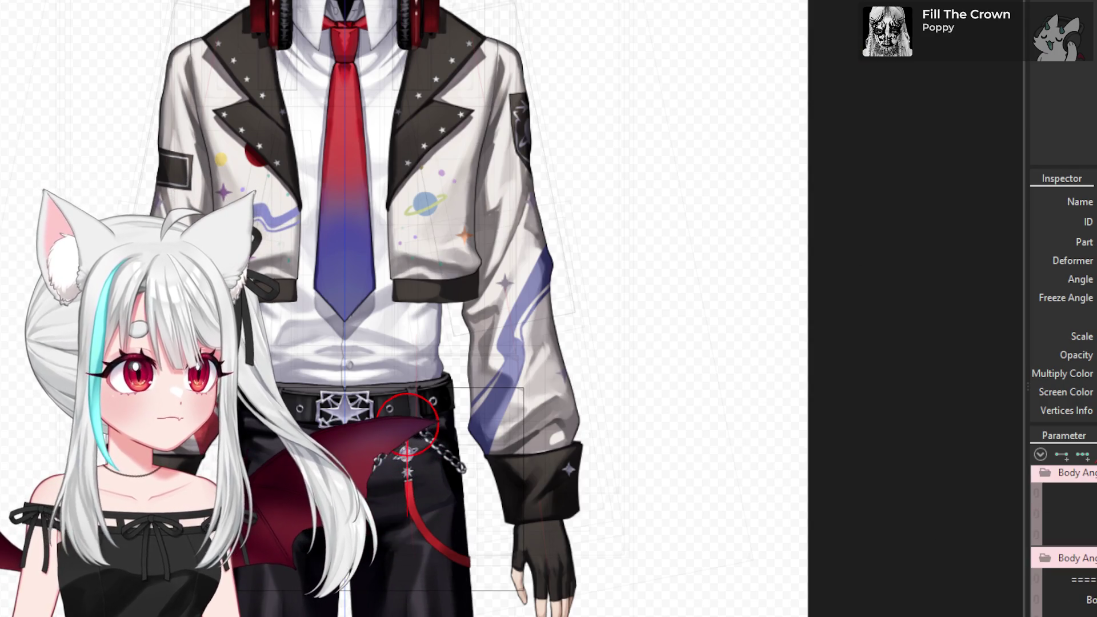
scroll(1062, 536, "up", 2)
scroll(1062, 537, "up", 3)
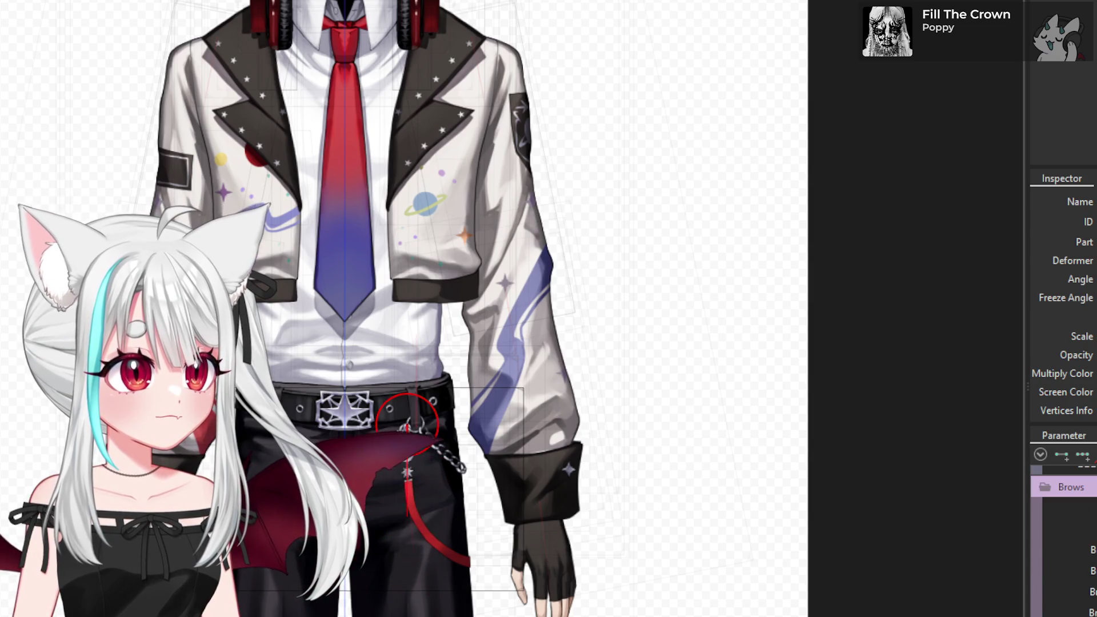
scroll(1063, 537, "up", 5)
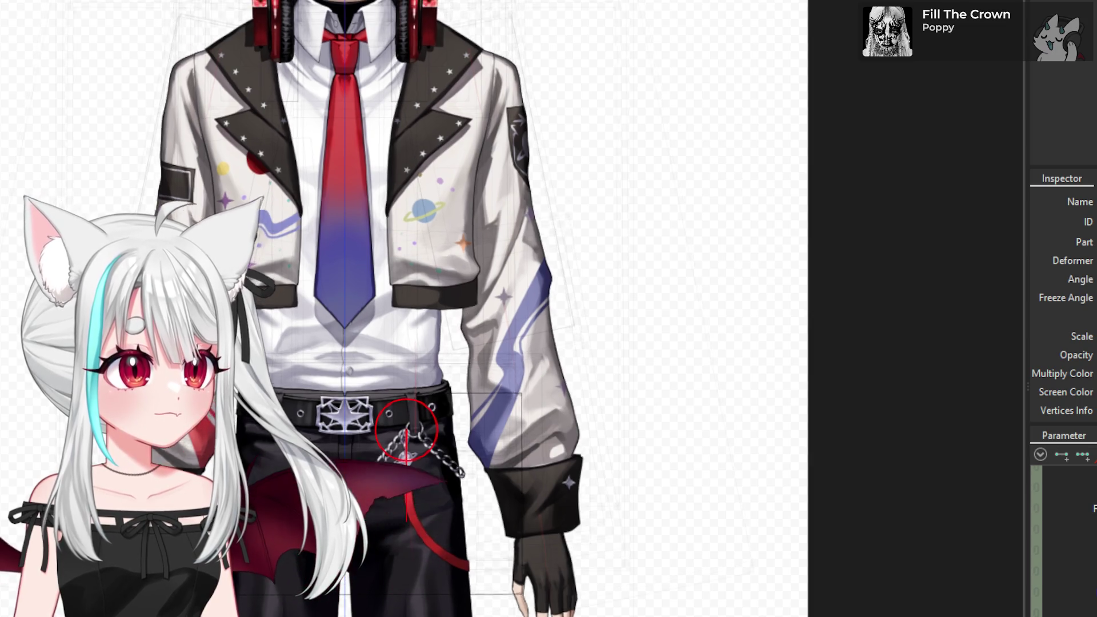
left_click(342, 228)
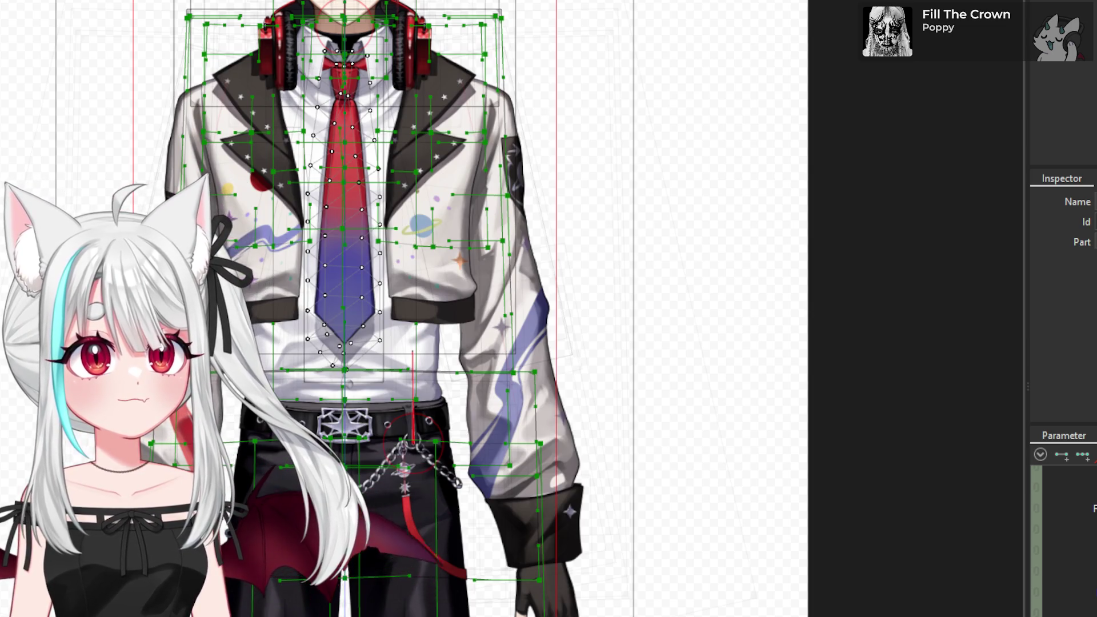
left_click(399, 474)
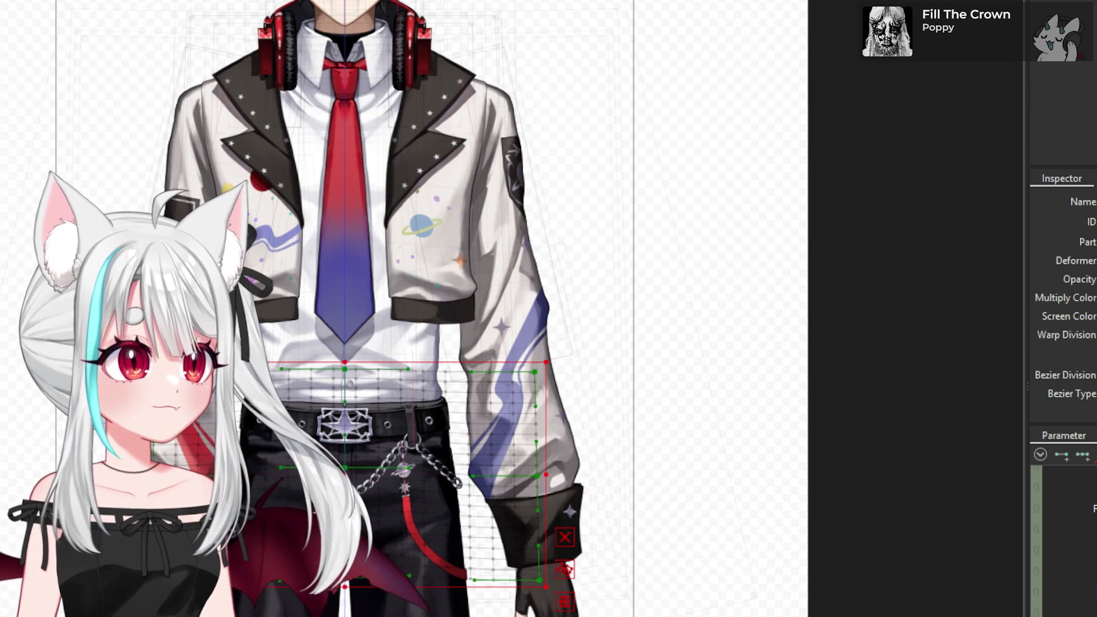
left_click(342, 228)
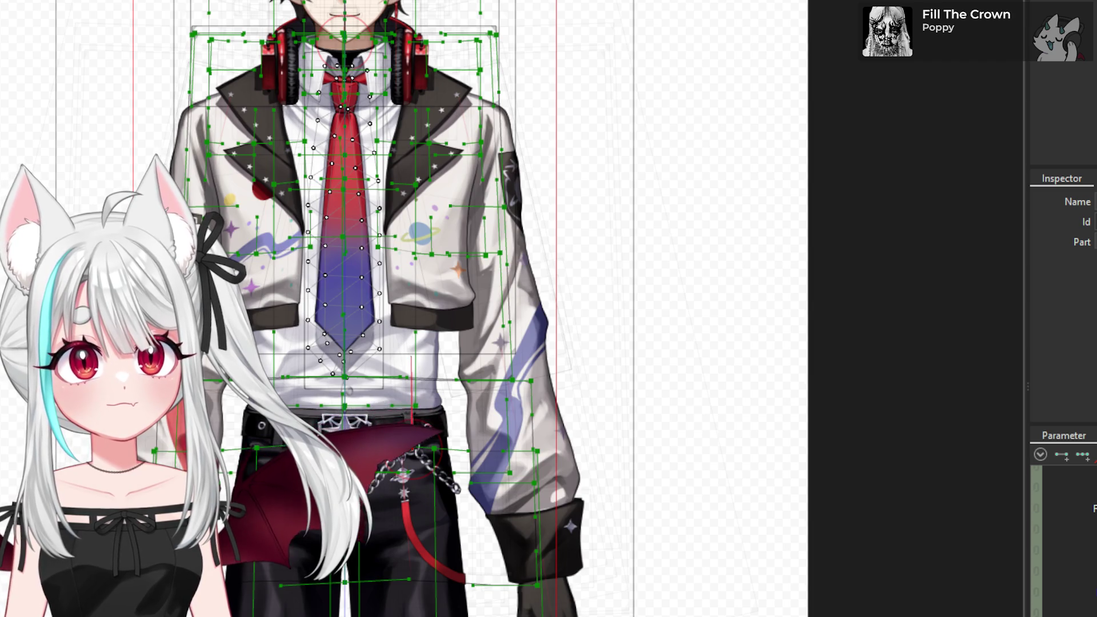
left_click(423, 542)
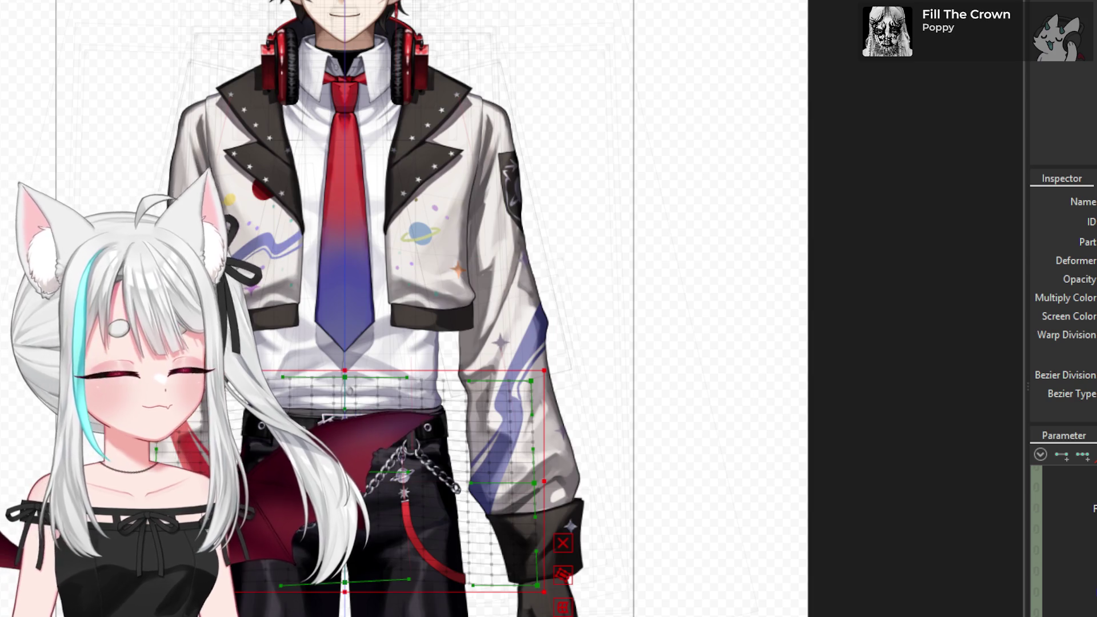
key("ctrl+a")
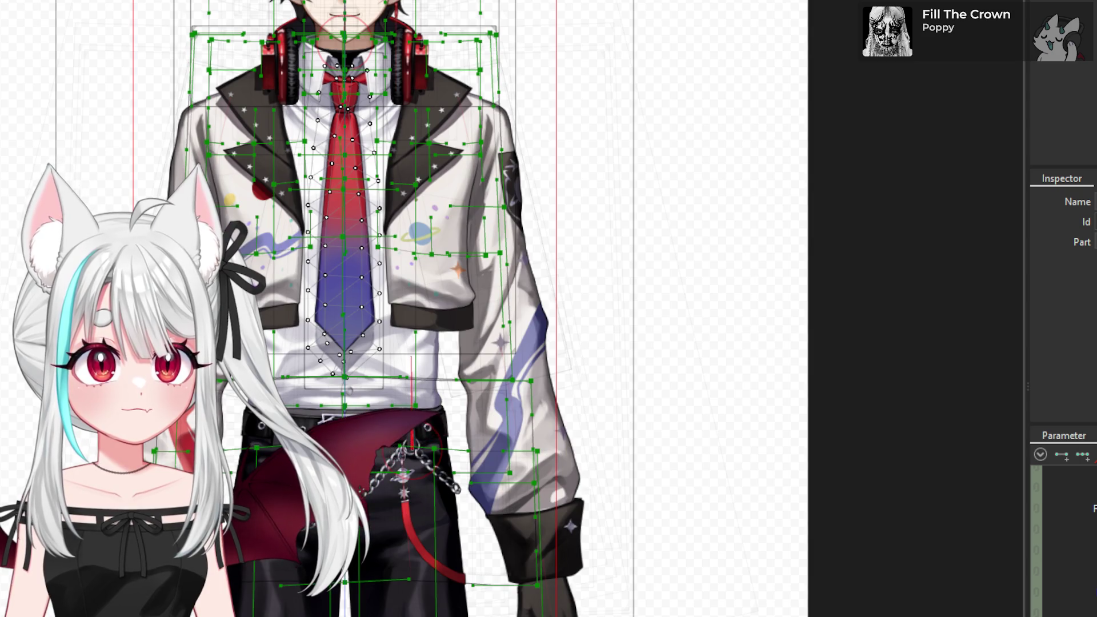
left_click(343, 206)
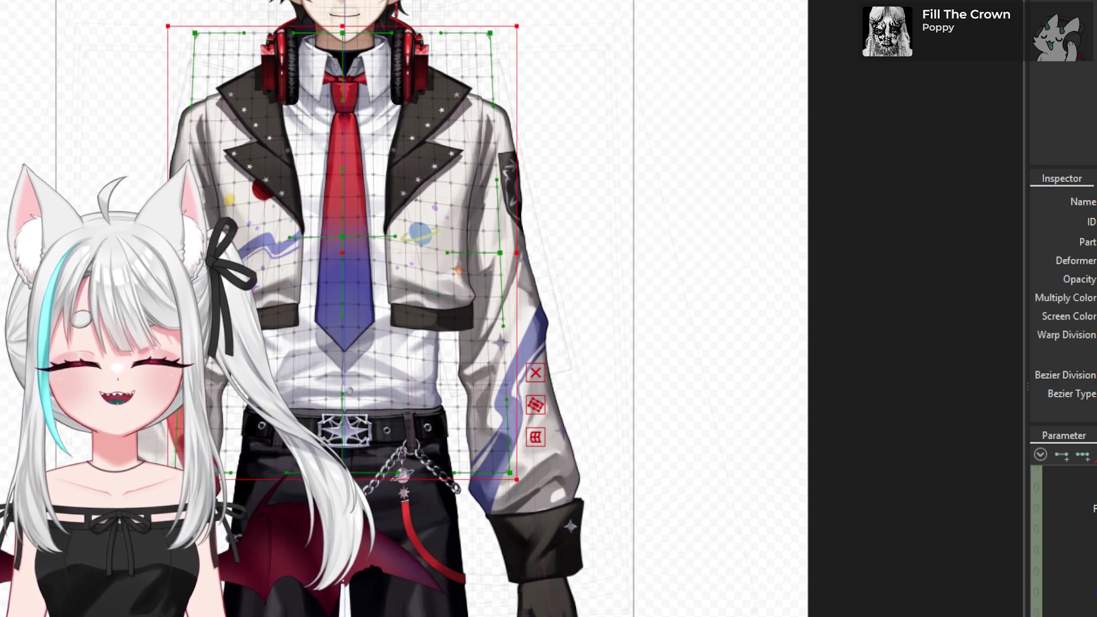
scroll(343, 308, "down", 1)
scroll(1062, 537, "up", 3)
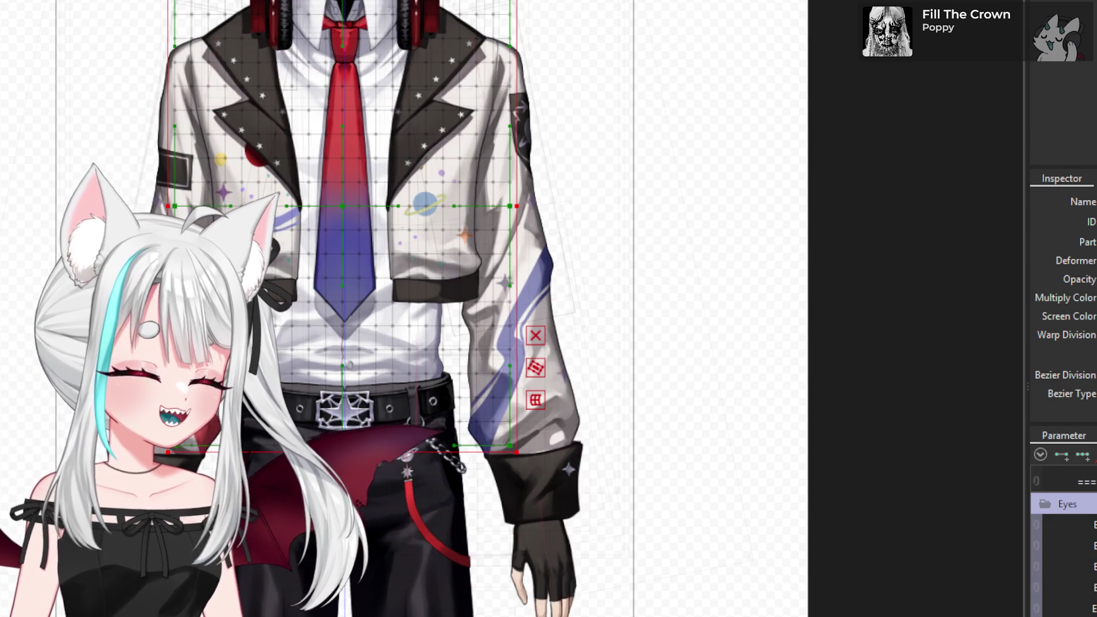
scroll(1062, 537, "down", 2)
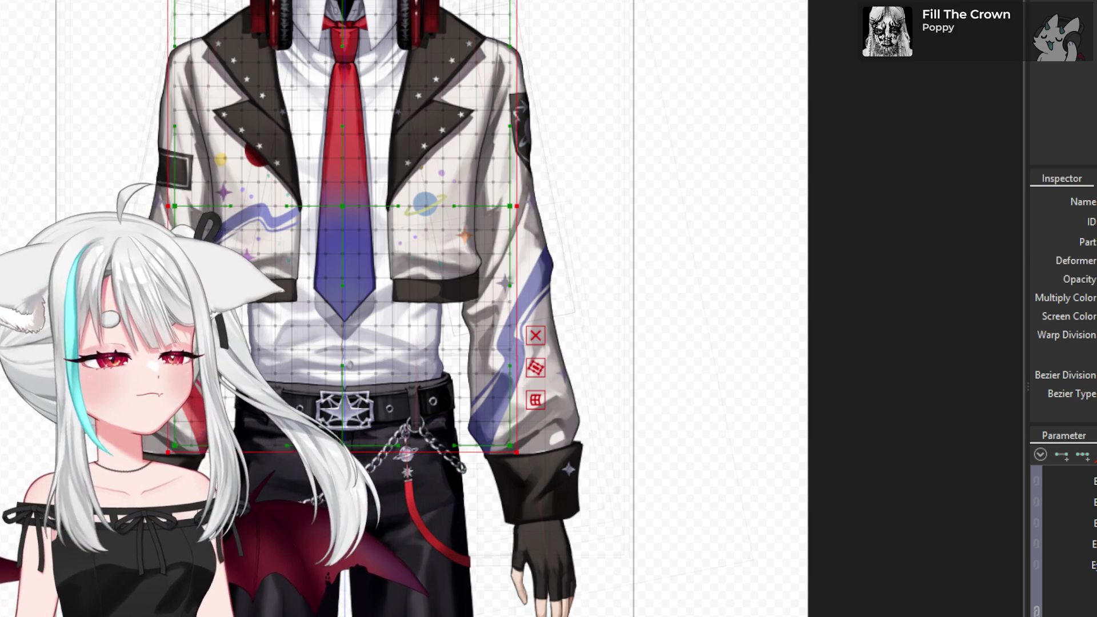
scroll(1062, 531, "up", 3)
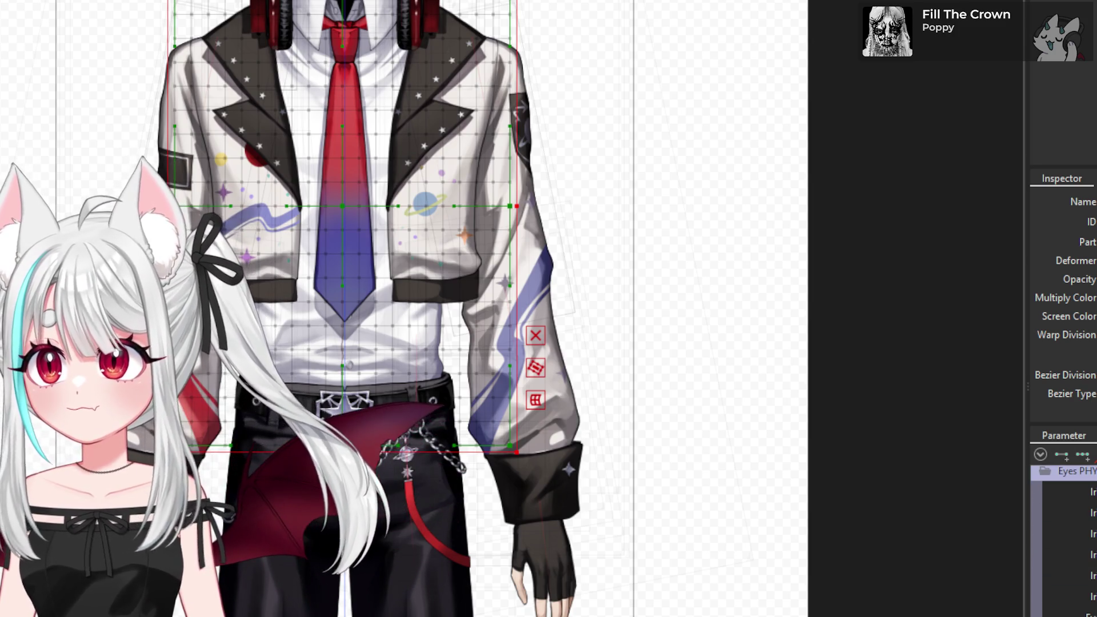
scroll(1062, 531, "down", 3)
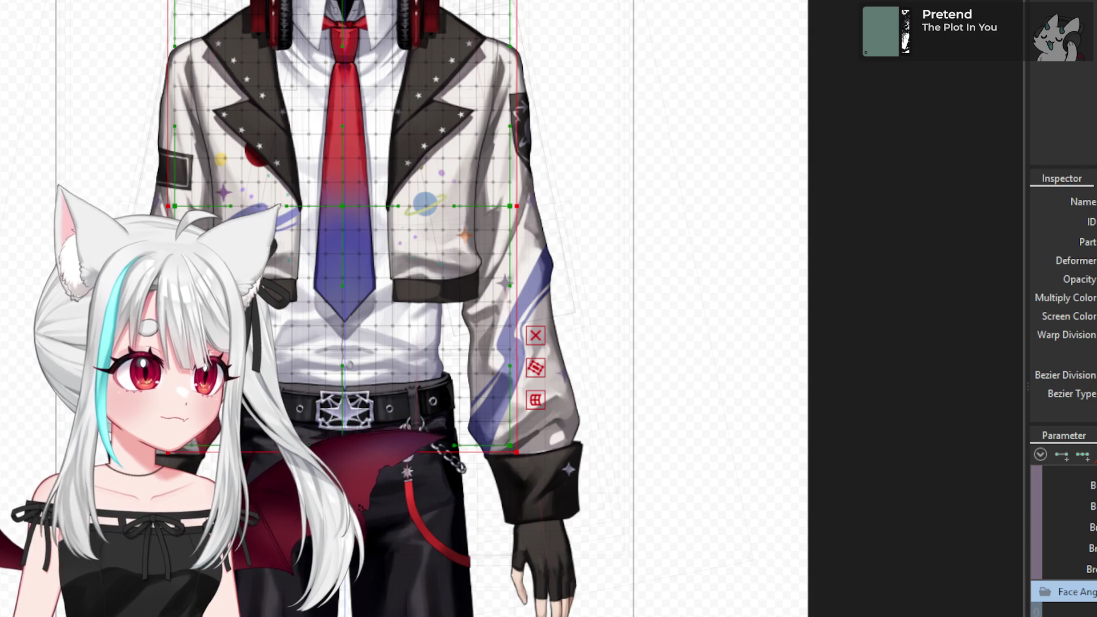
- Scroll the Parameter palette down to the Body and ARM PHY groups
scroll(1062, 542, "down", 3)
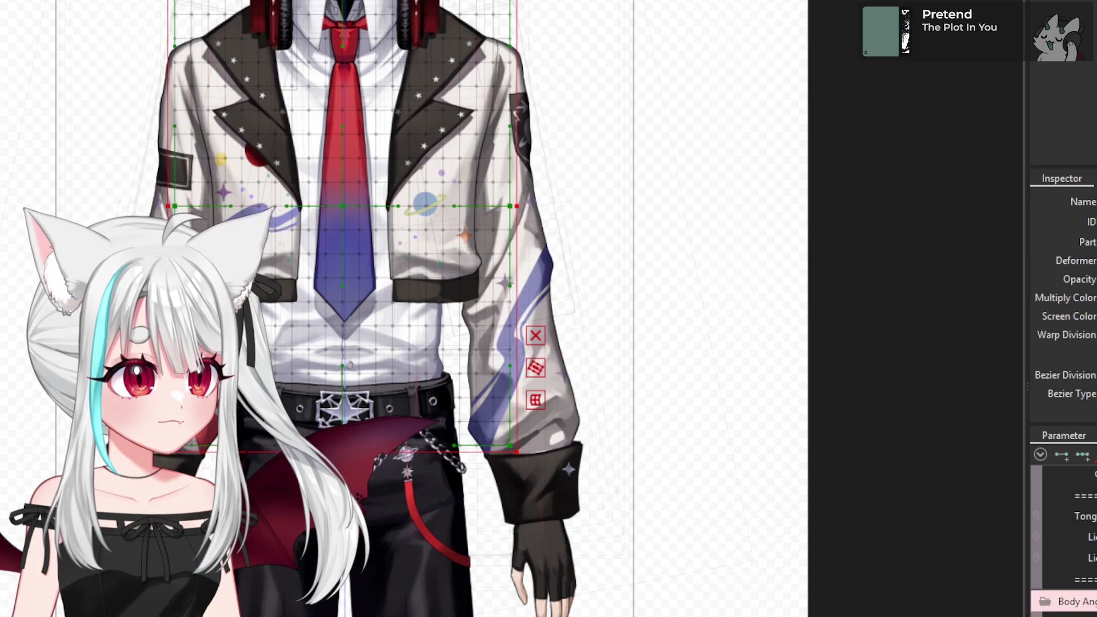
scroll(1062, 543, "down", 3)
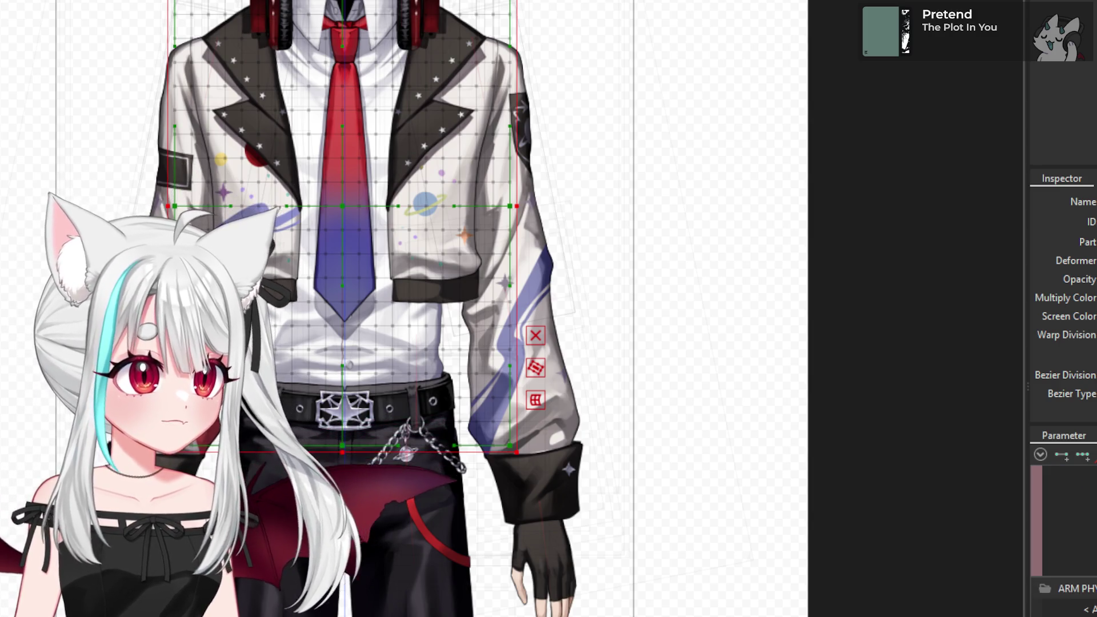
scroll(1062, 537, "up", 3)
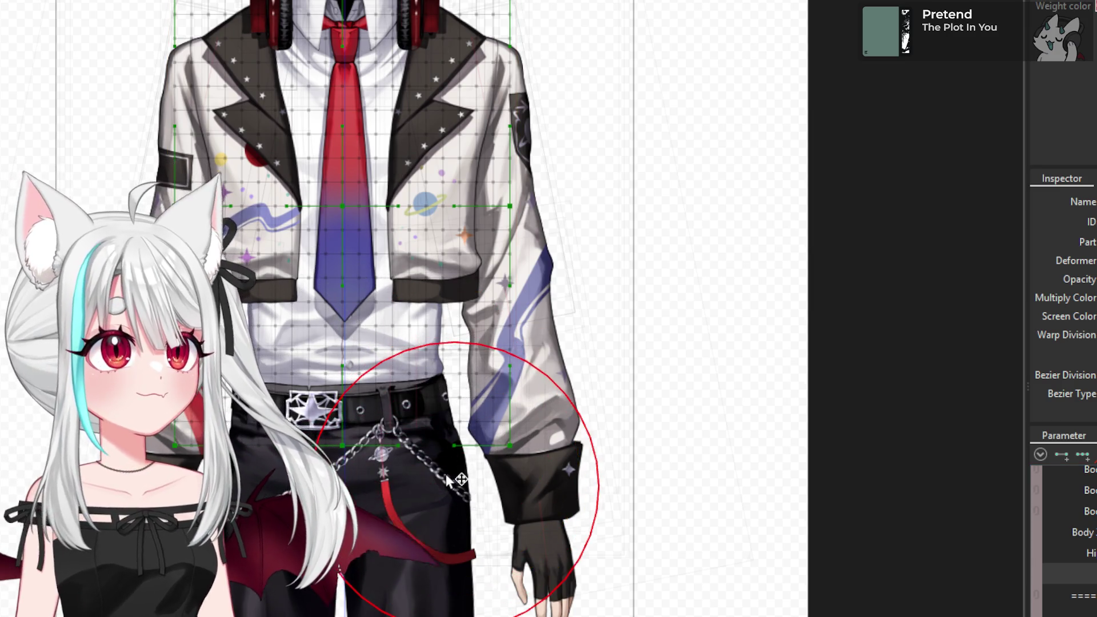
scroll(323, 388, "up", 3)
- Paint weight over the waist, belt and shirt at the waist, undoing stray strokes
left_click_drag(411, 372, 371, 489)
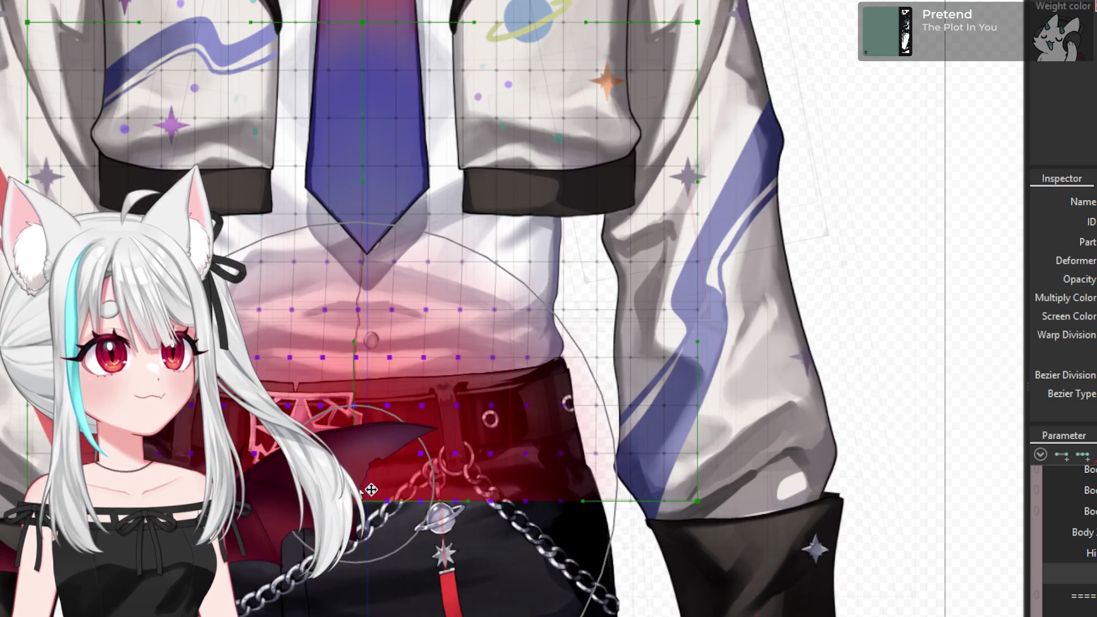
key("ctrl+z")
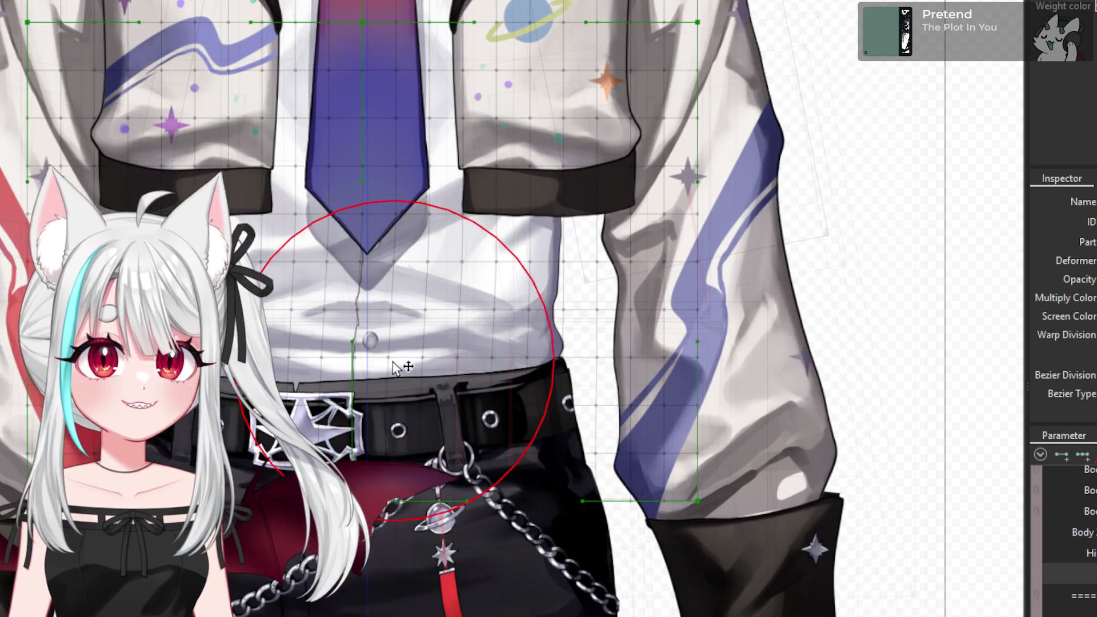
scroll(365, 320, "up", 2)
left_click_drag(365, 320, 353, 319)
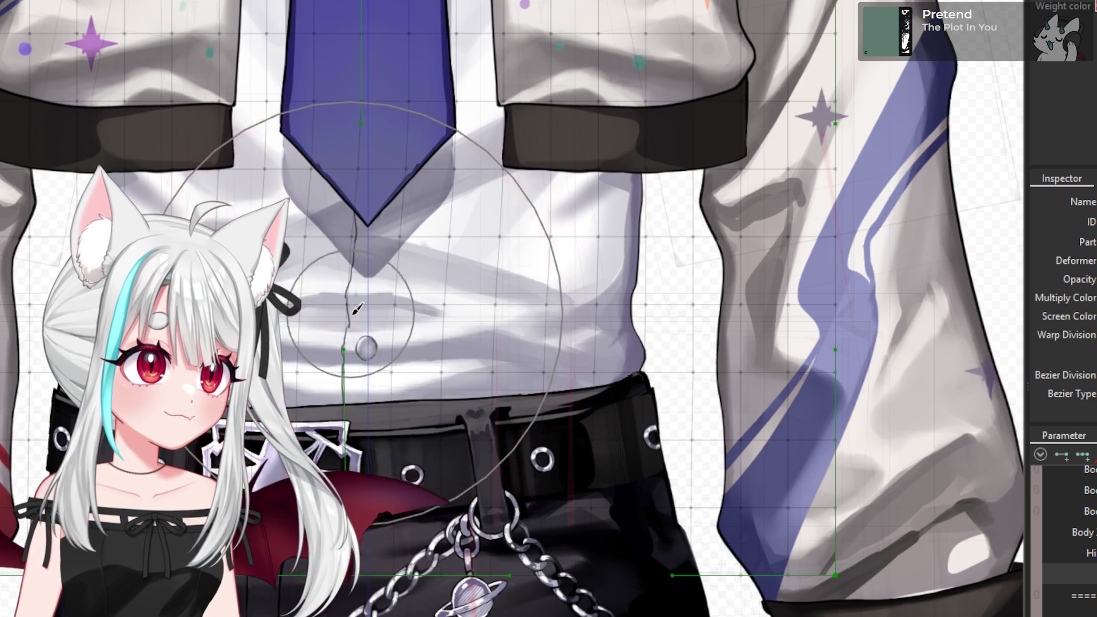
key("ctrl+z")
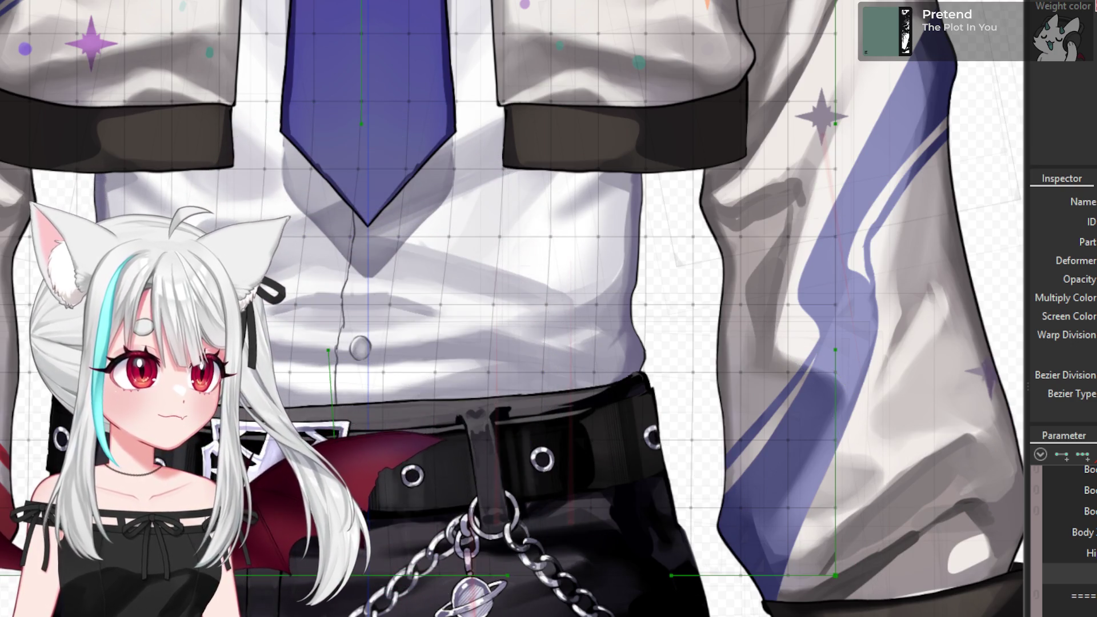
- Mirror the waist motion to the opposite side with Motion Mirroring
left_click(557, 521)
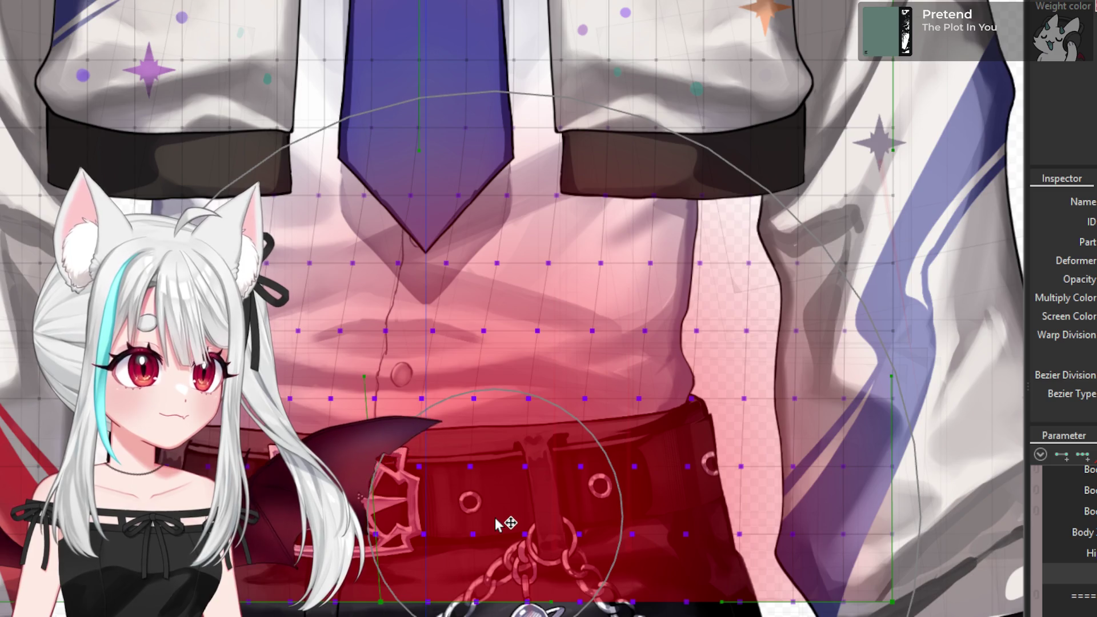
key("Escape")
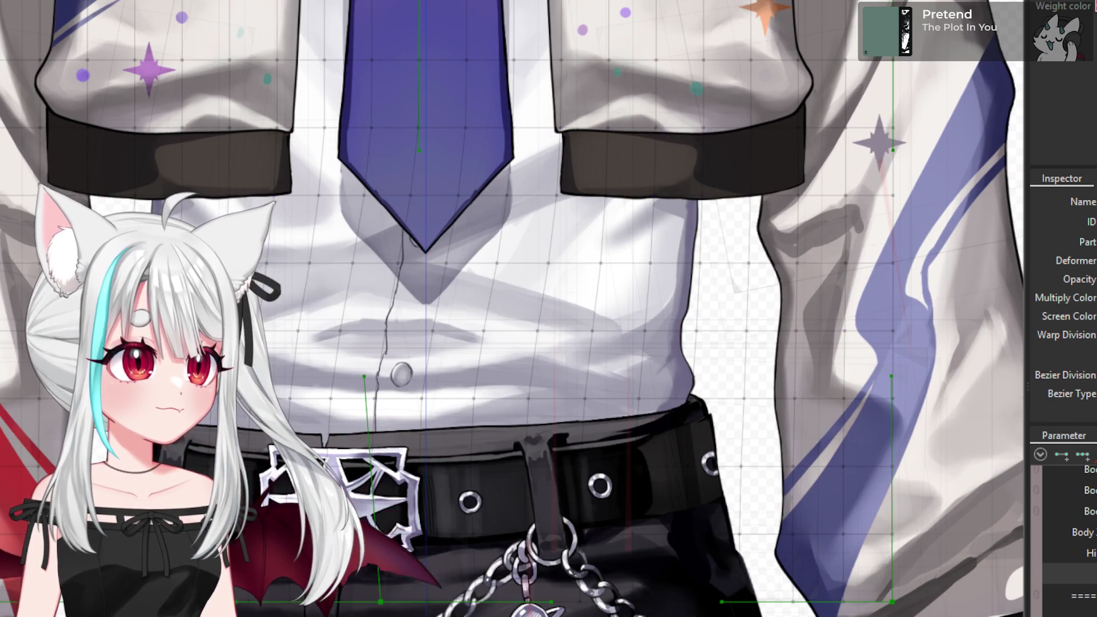
left_click(495, 519)
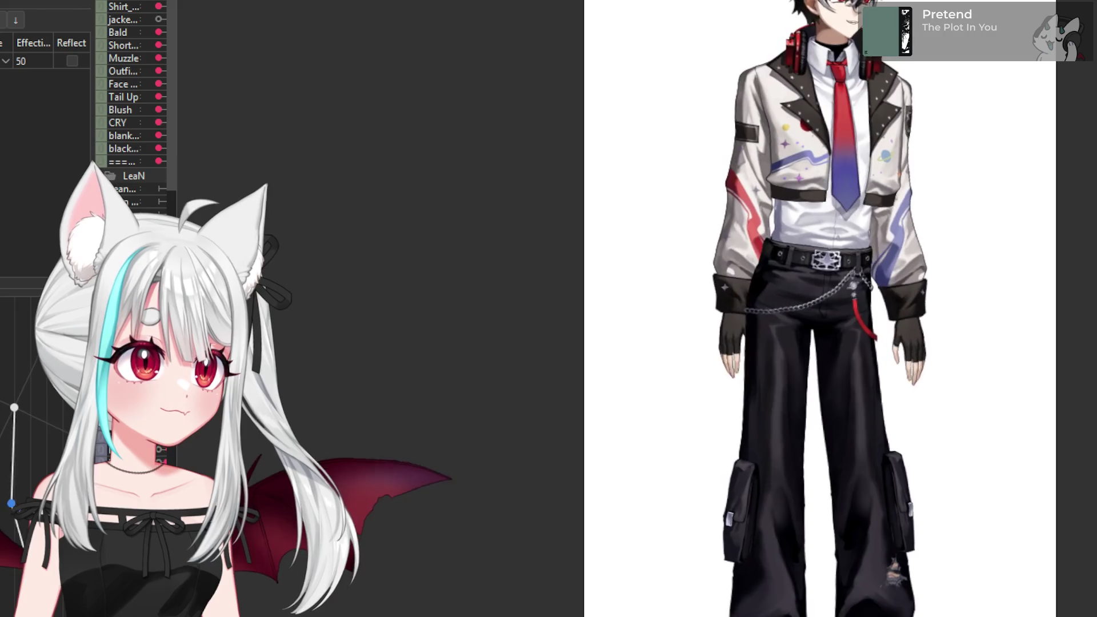
scroll(271, 231, "up", 5)
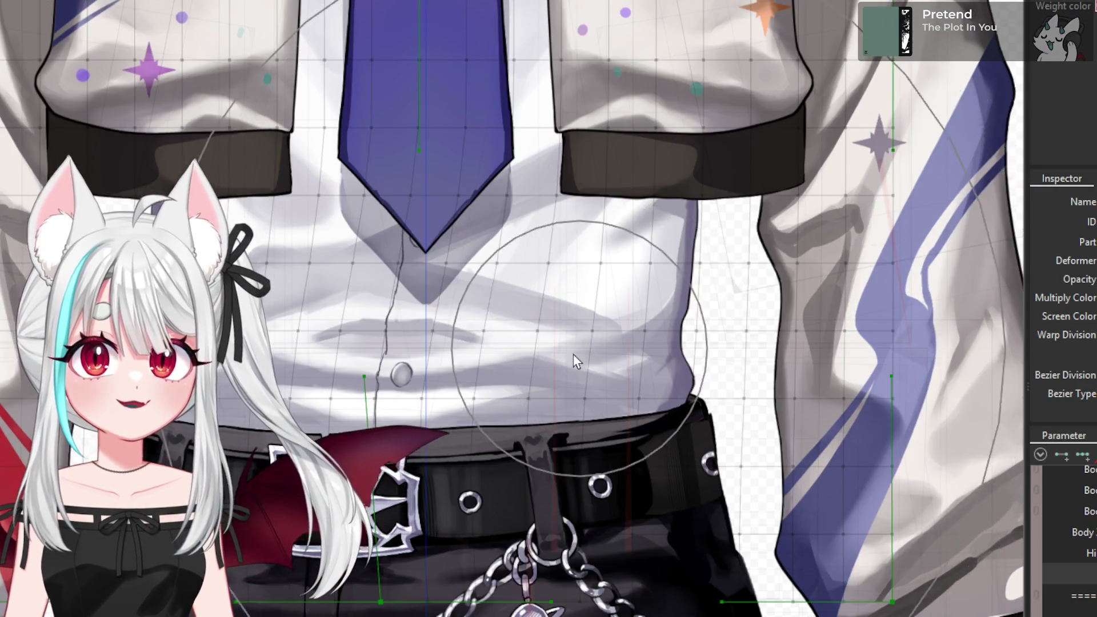
- Confirm Motion Mirroring for the belt and chain, then select the hip parameter row
scroll(577, 348, "down", 5)
scroll(541, 392, "up", 4)
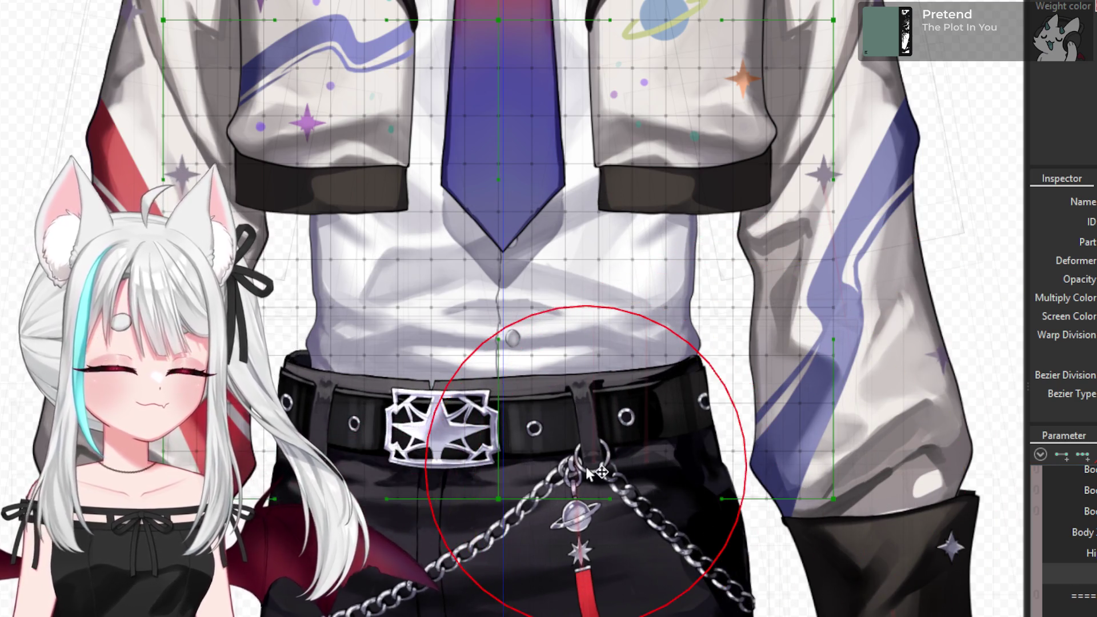
scroll(530, 424, "up", 2)
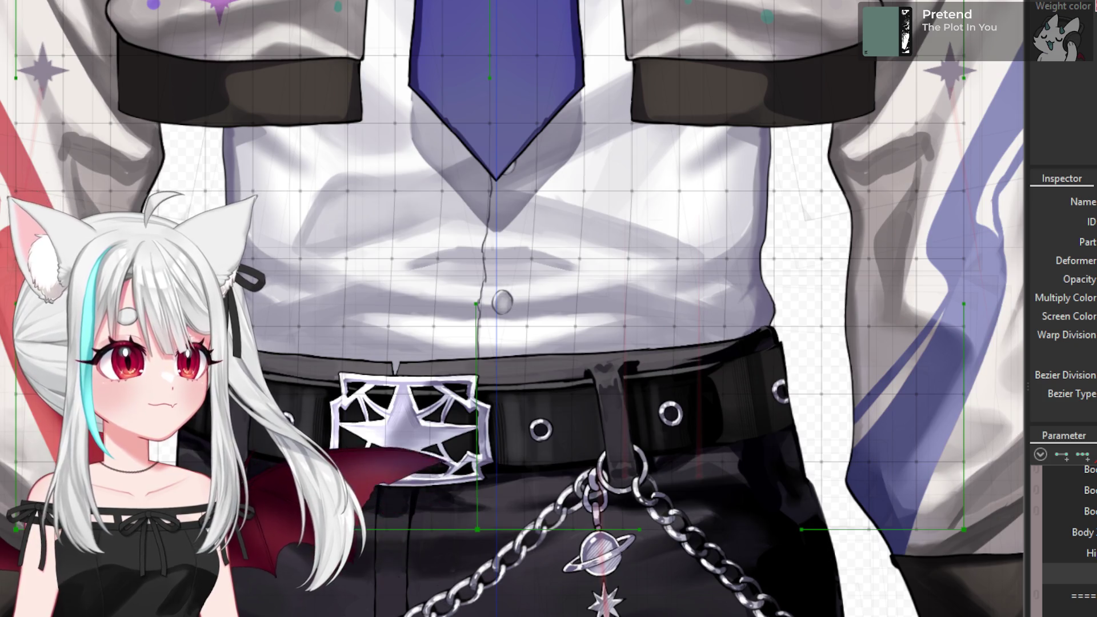
left_click(541, 521)
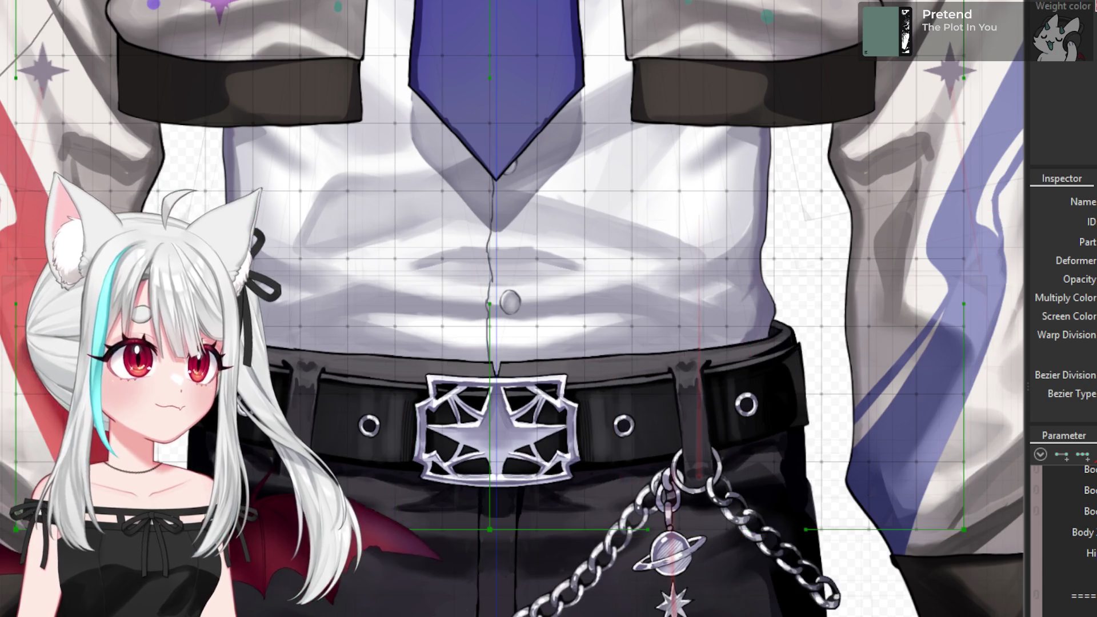
scroll(497, 360, "down", 3)
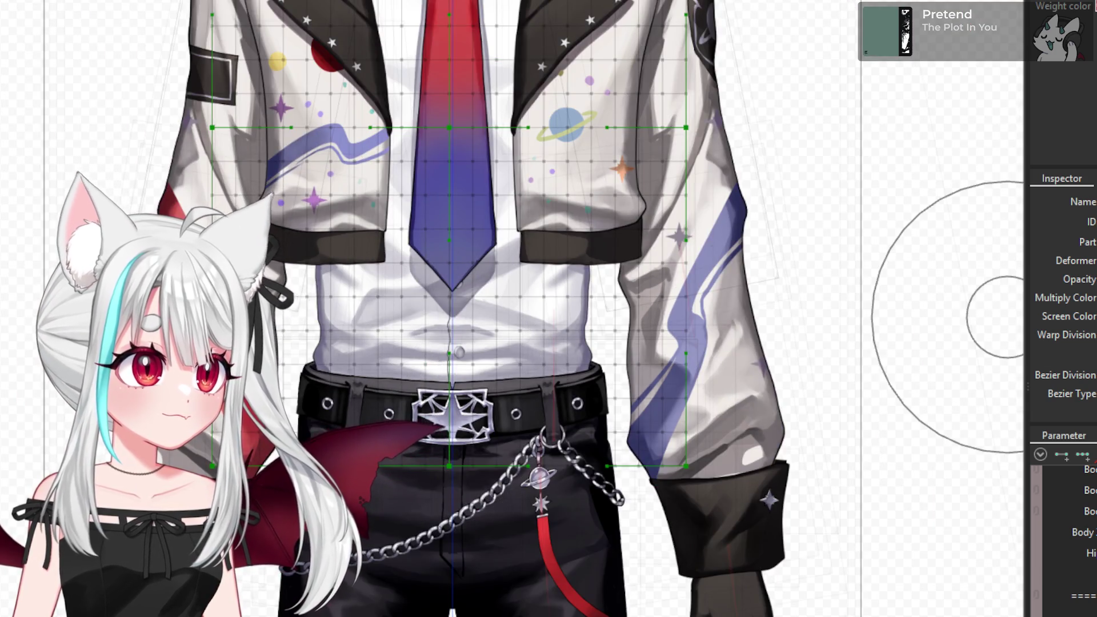
left_click(1074, 553)
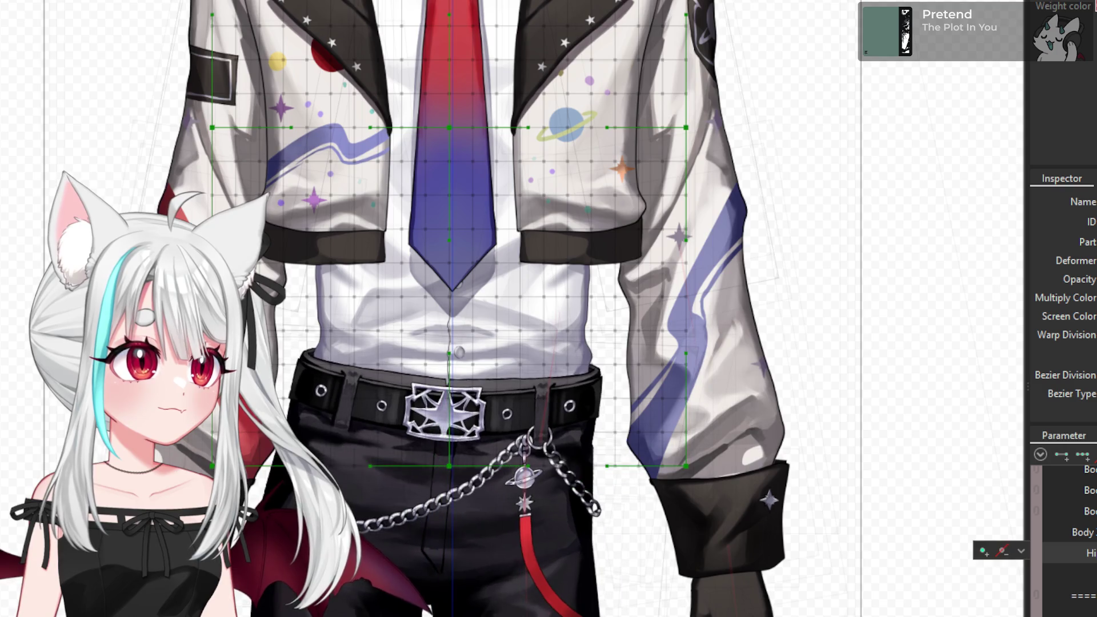
- Select the belt and chain art mesh on the canvas
left_click(539, 434)
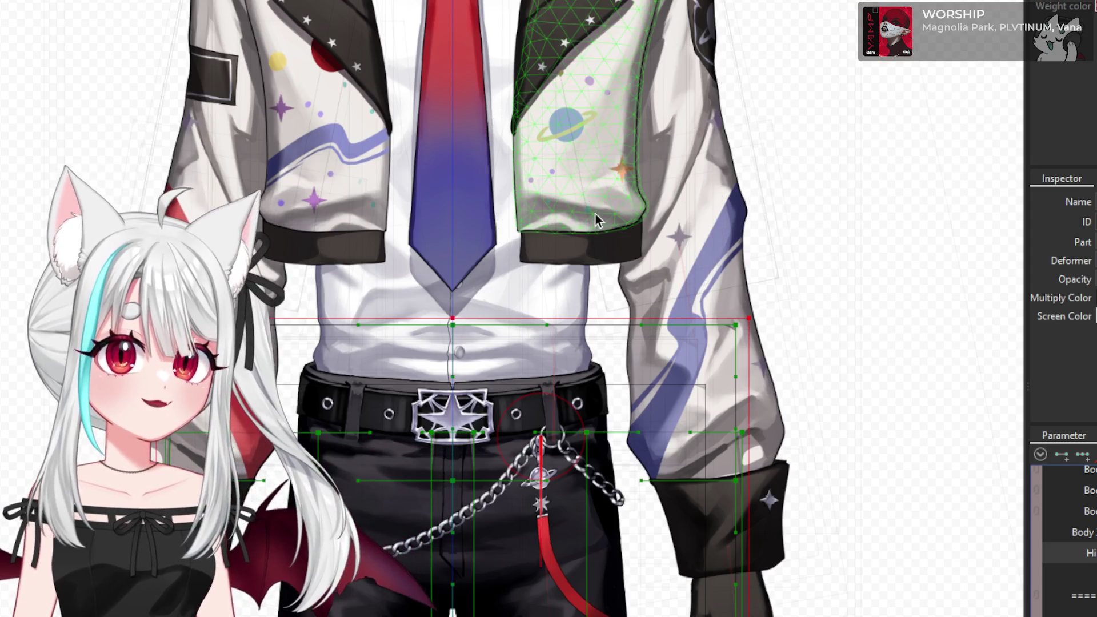
- Clear the selection, save the project, and shift the pants, belt and chain mesh right
key("Escape")
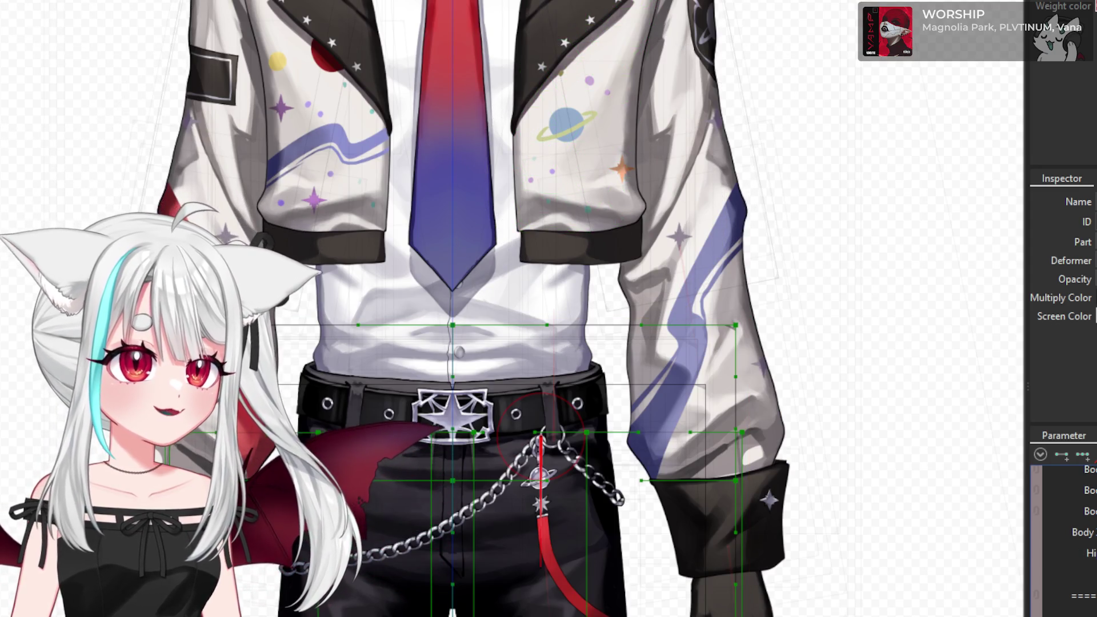
key("ctrl+s")
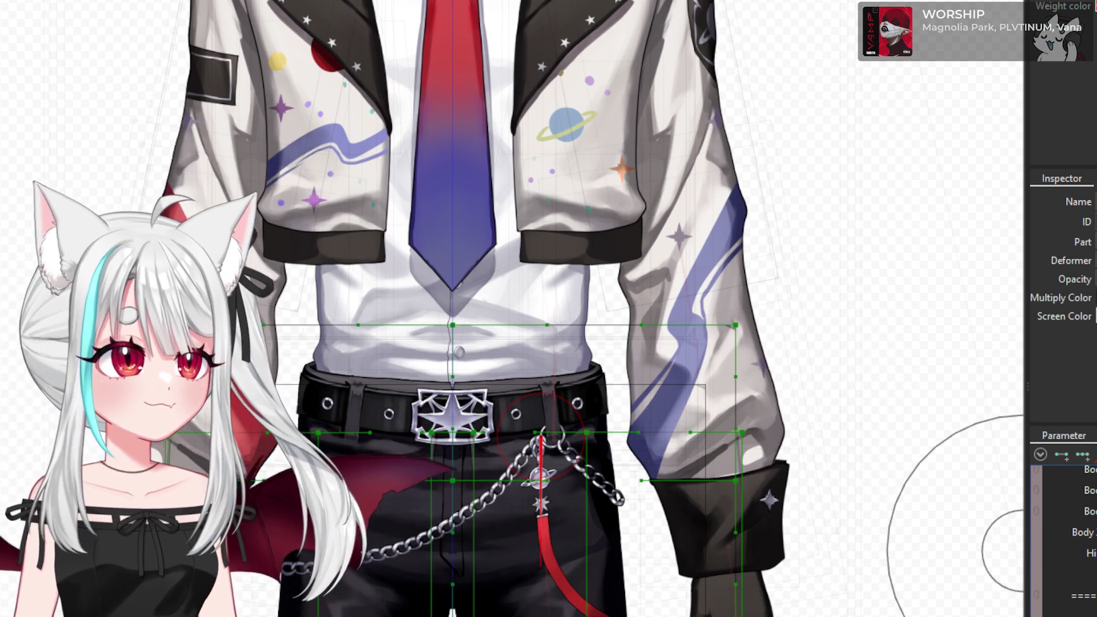
left_click_drag(540, 435, 571, 435)
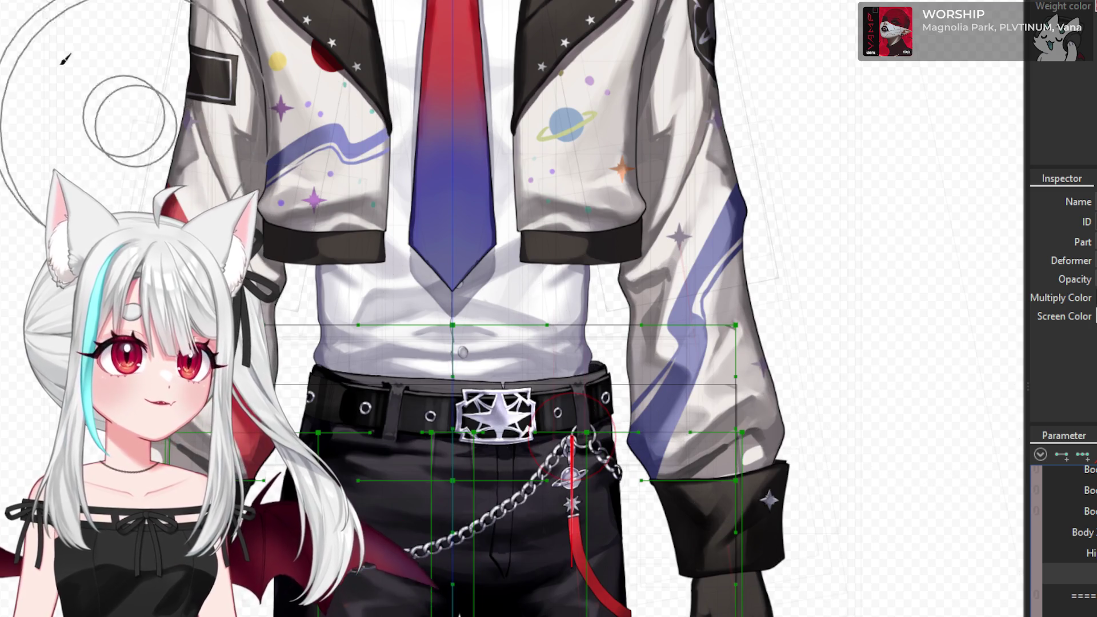
- Select the hip body warp deformer, then the front pants mesh Pant_F Copy 3 to show its vertices
left_click(571, 434)
scroll(547, 206, "down", 2)
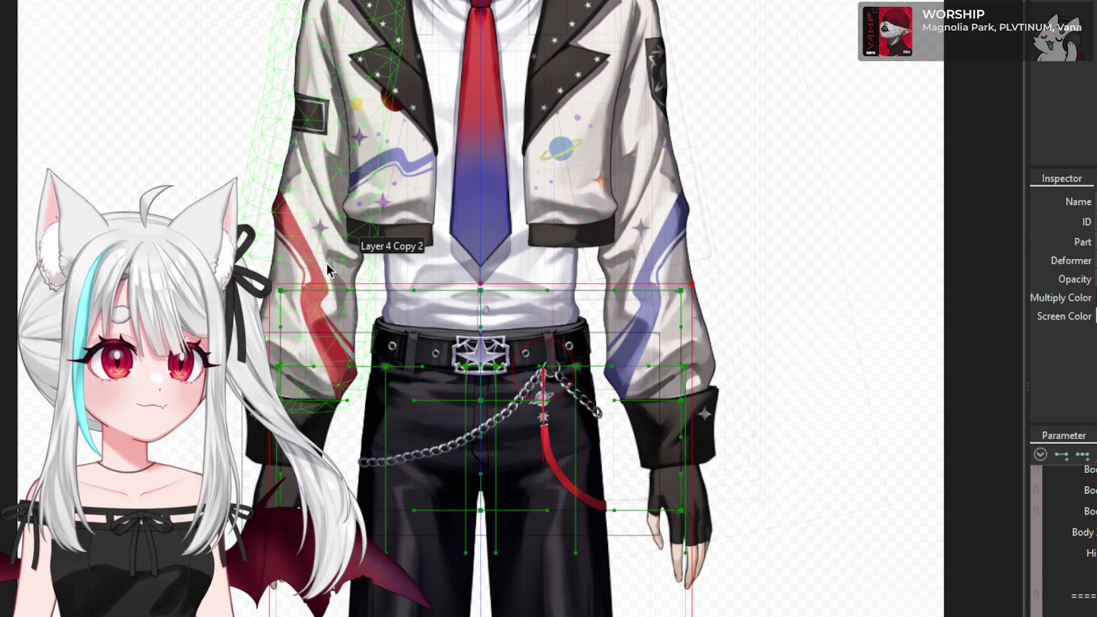
scroll(368, 334, "up", 3)
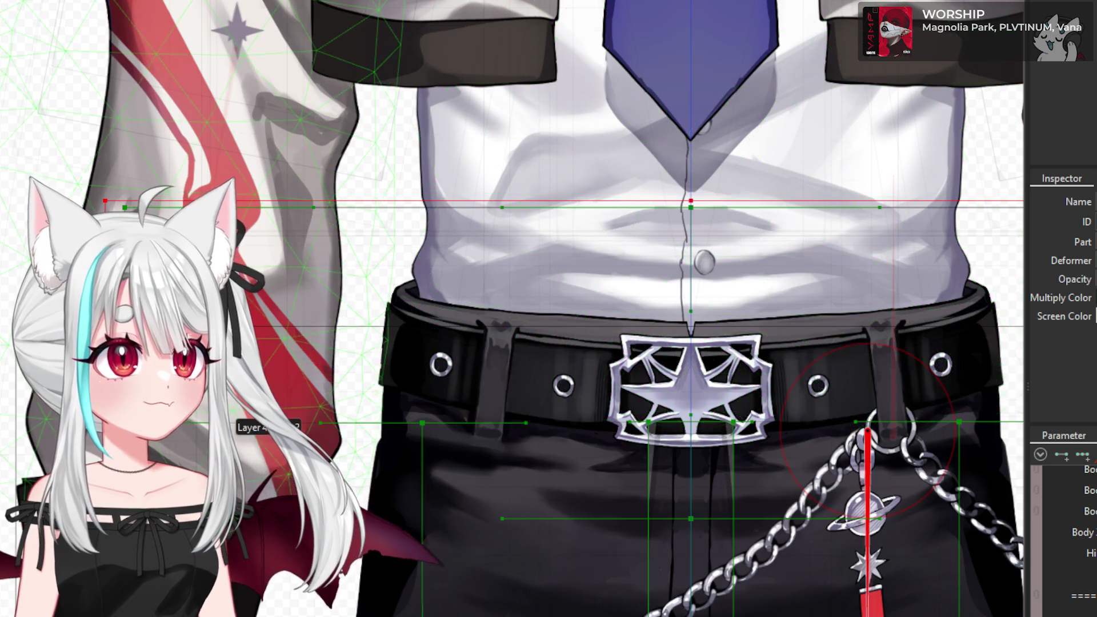
left_click(531, 492)
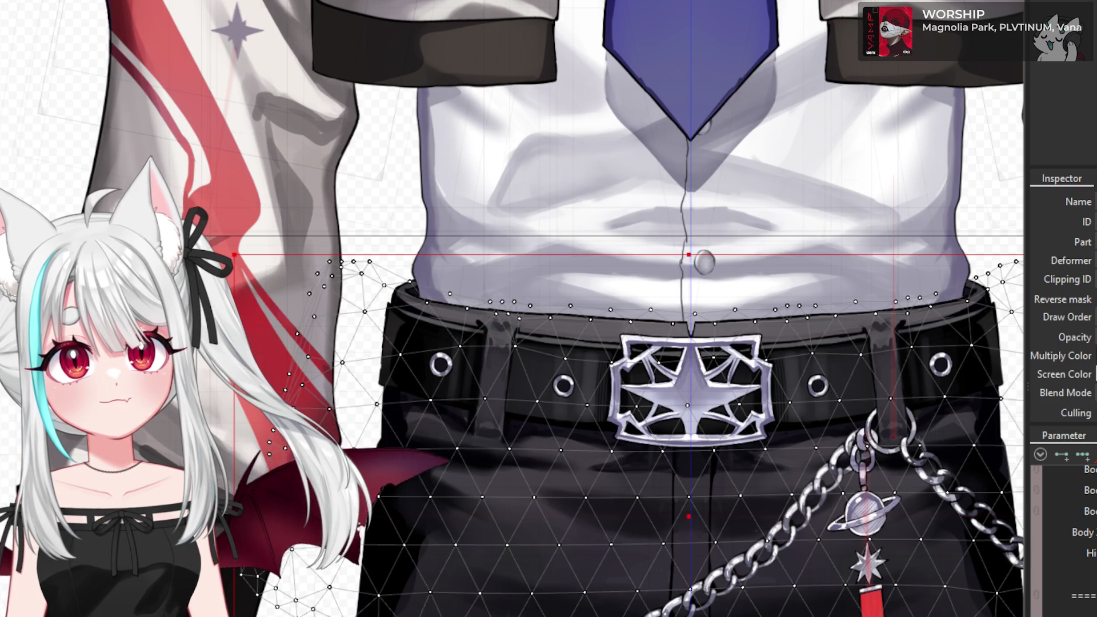
- Check the waist pants mesh and the larger shirt torso mesh, then return to the pants-and-belt mesh
left_click(680, 517)
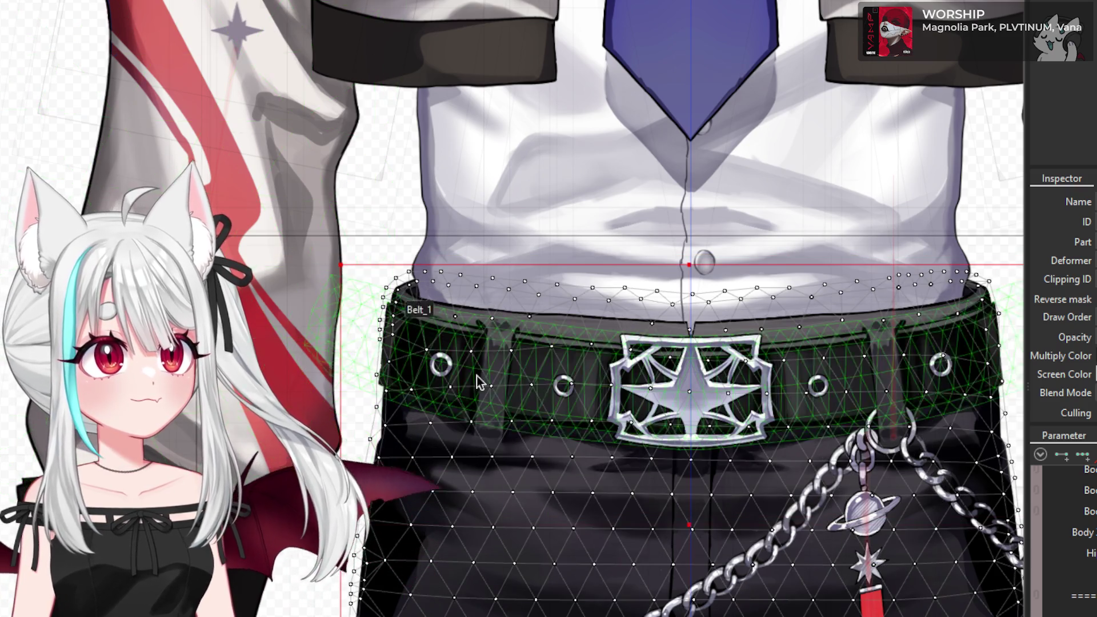
left_click(535, 431)
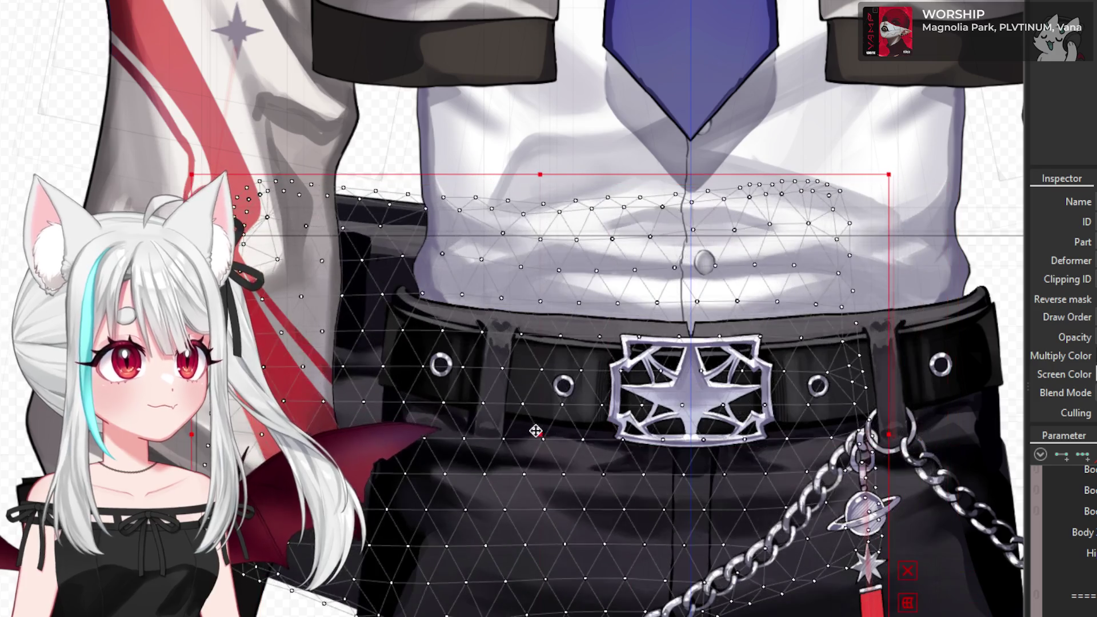
left_click(535, 431)
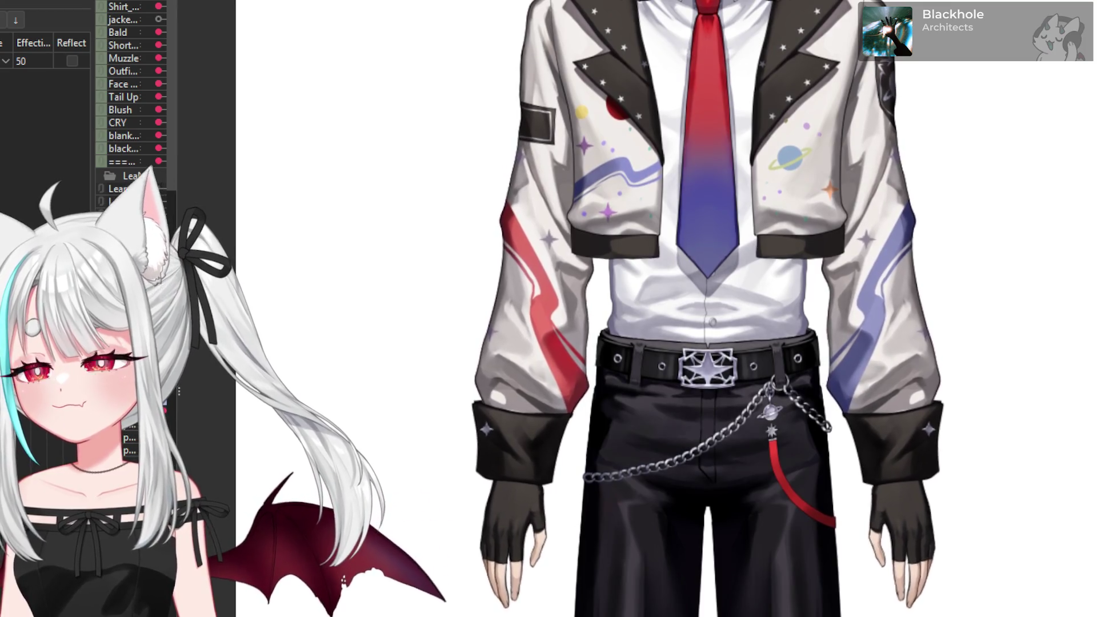
- Scroll the Parameter palette to the Body Angle group and select the lower-body deformer
scroll(754, 605, "down", 5)
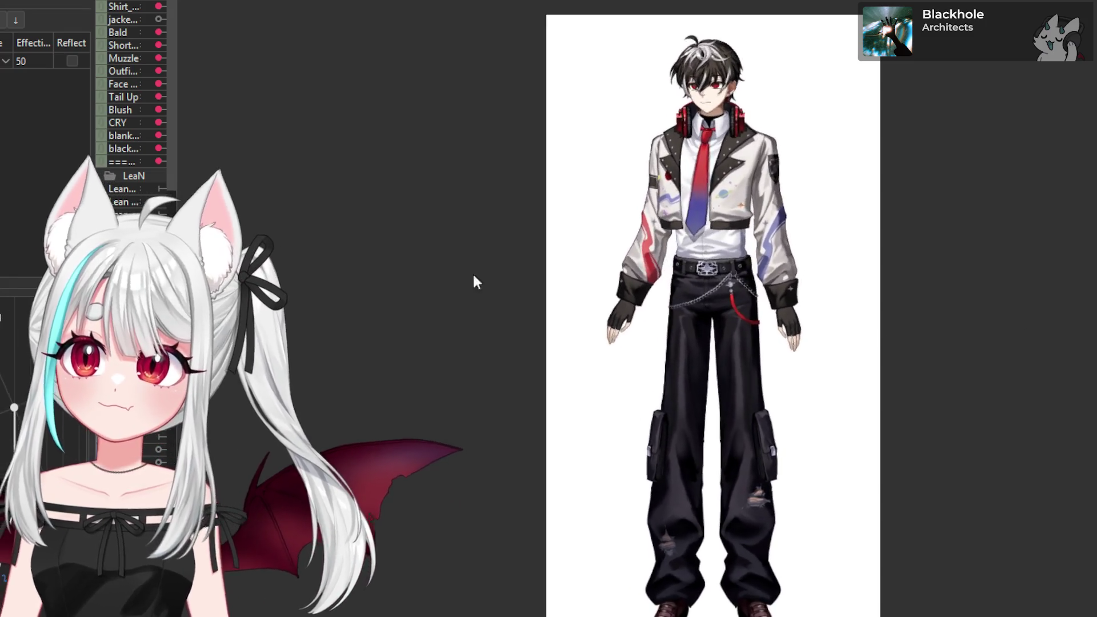
scroll(742, 224, "up", 4)
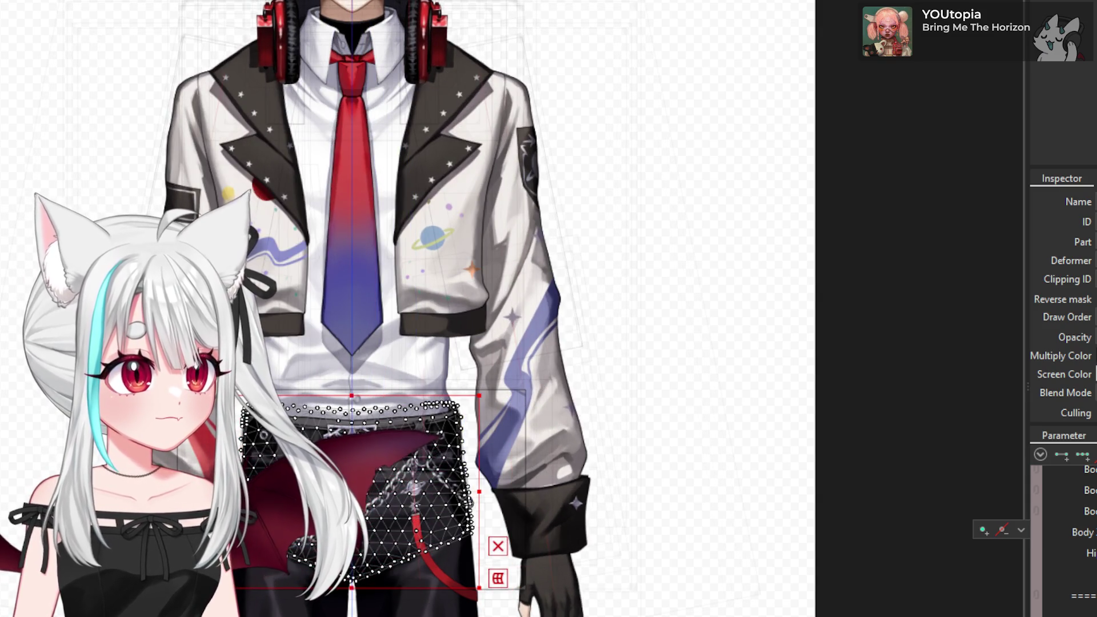
scroll(1063, 531, "down", 3)
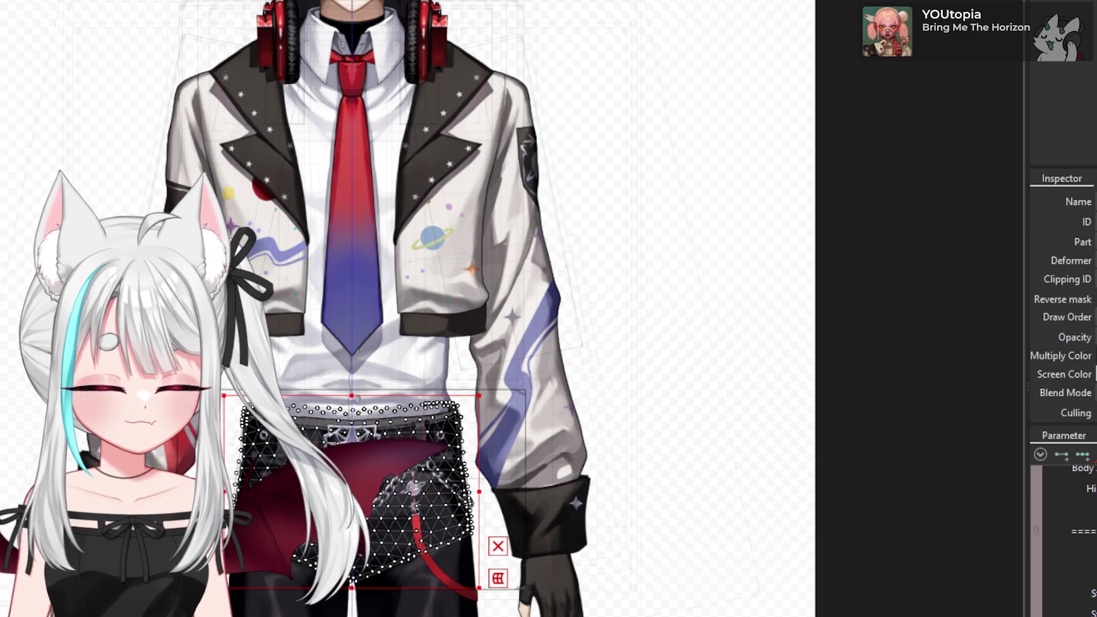
scroll(1062, 531, "up", 2)
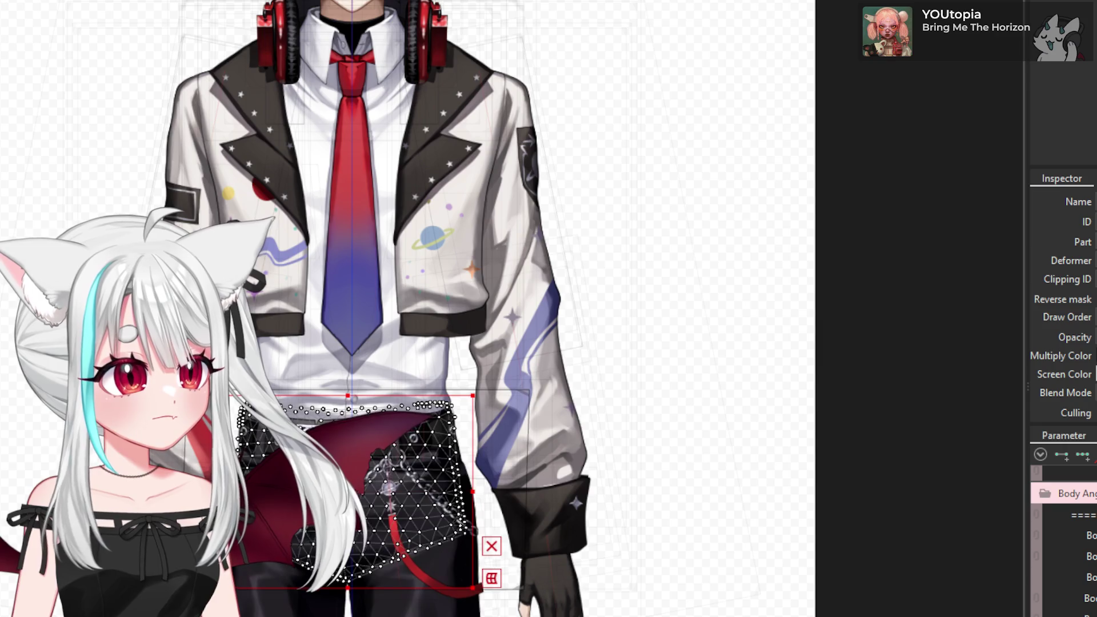
left_click(397, 428)
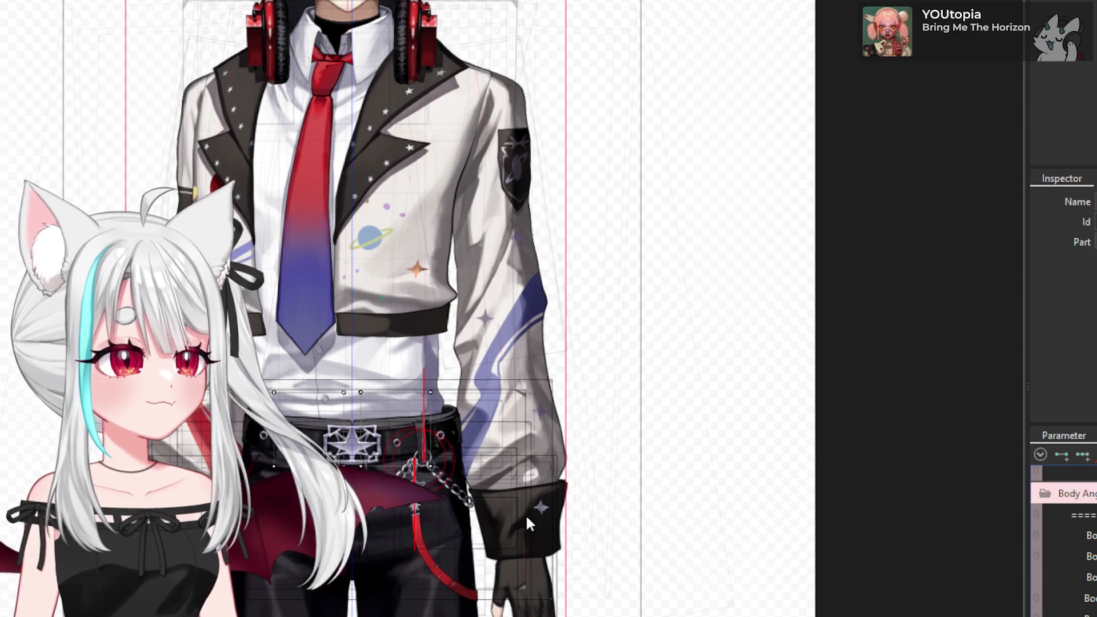
- Paste the copied form onto the body, leg and Folder 5 warp deformers and confirm the targets
key("ctrl+shift+v")
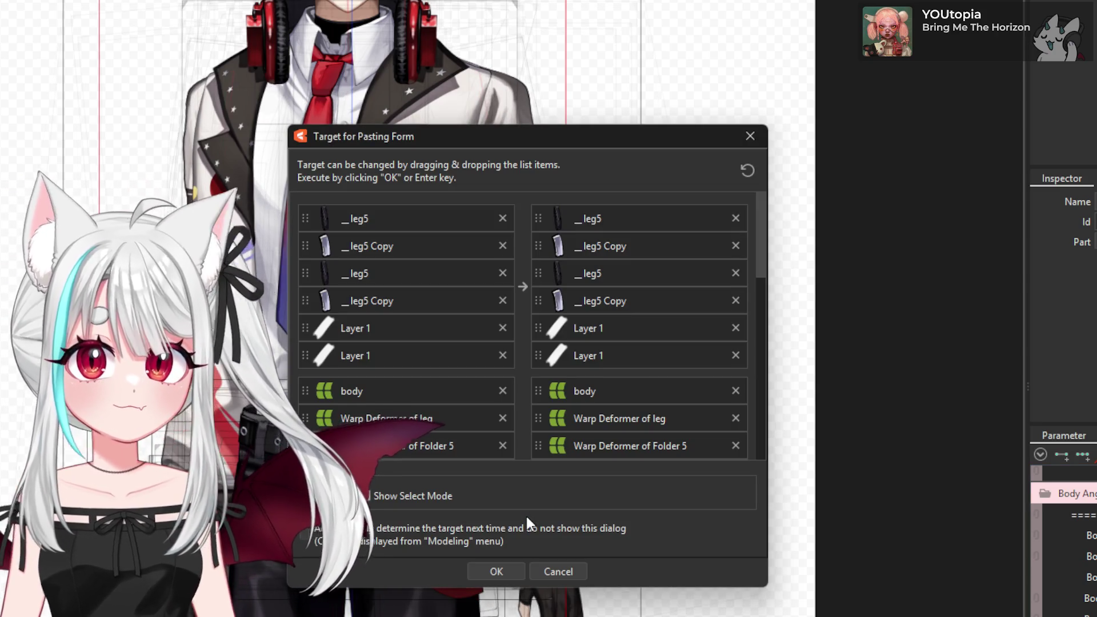
left_click(495, 572)
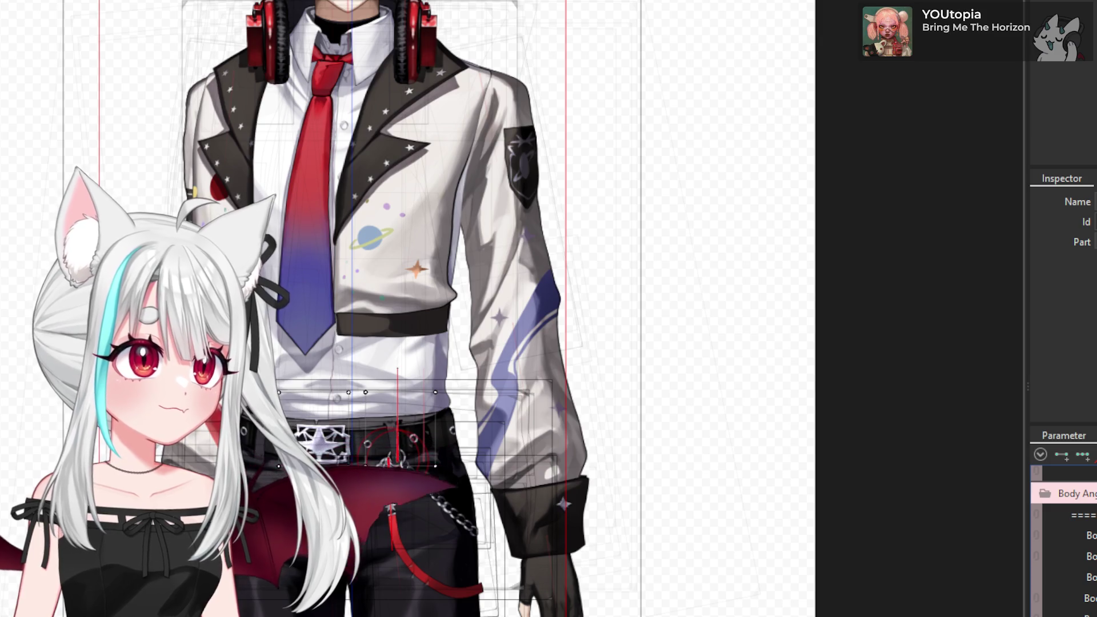
scroll(557, 92, "down", 3)
scroll(559, 86, "up", 2)
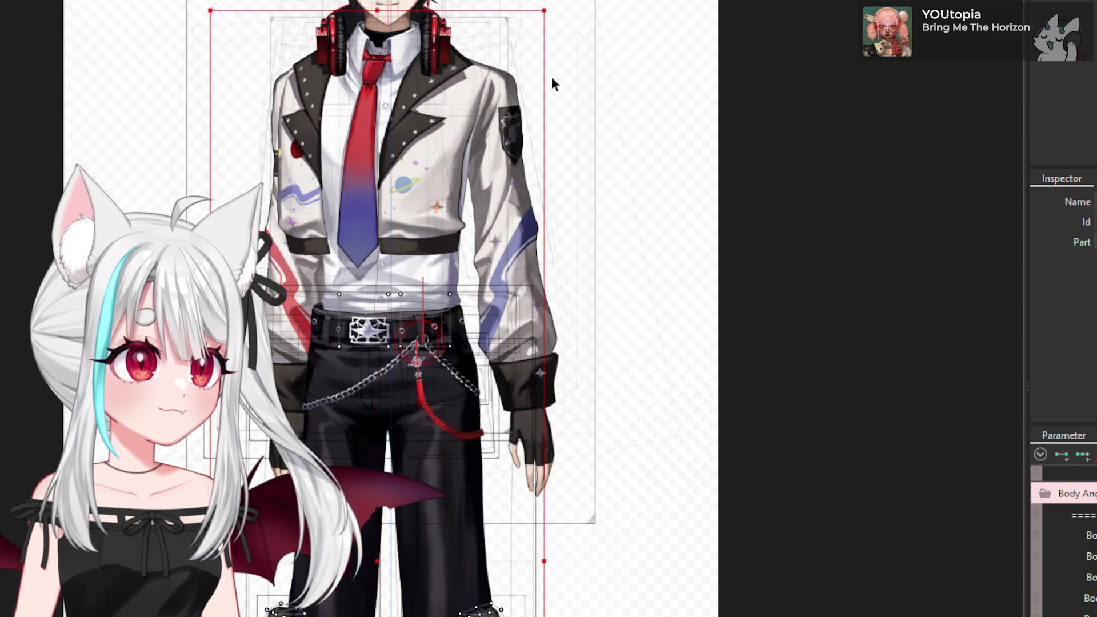
scroll(461, 98, "down", 2)
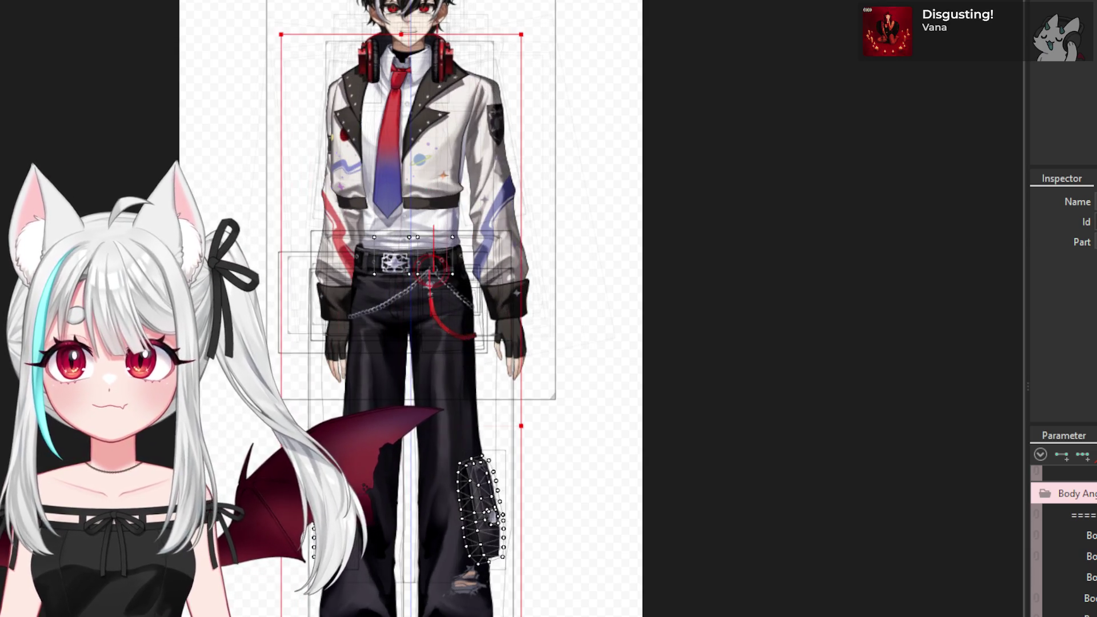
scroll(482, 252, "up", 6)
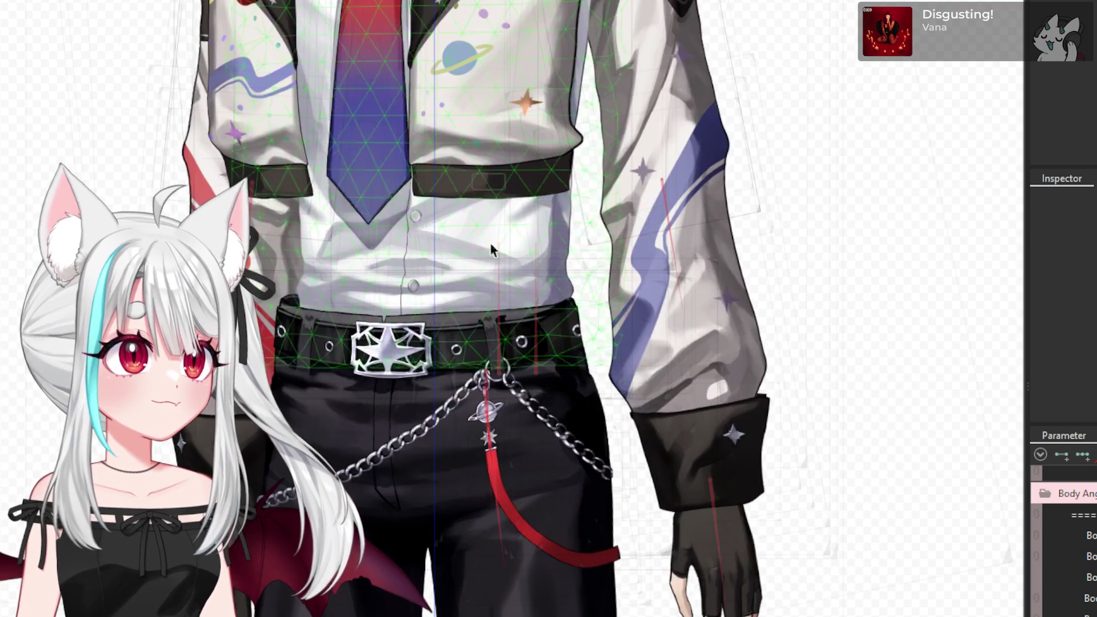
- Select the torso warp deformer and test-pull its corner point left, then restore it
left_click(473, 257)
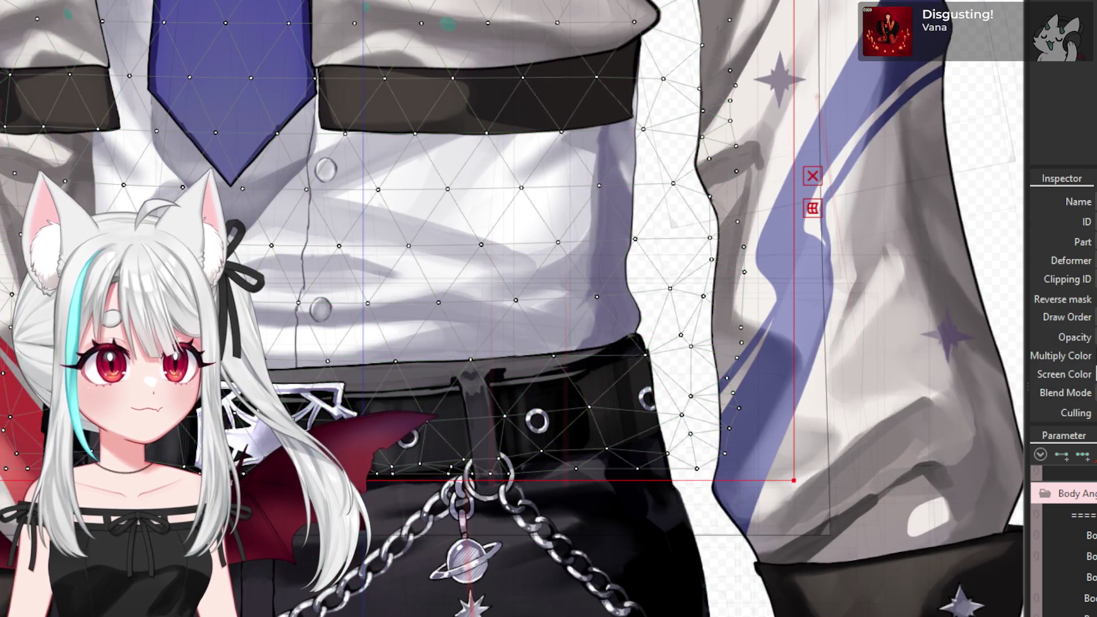
left_click(473, 257)
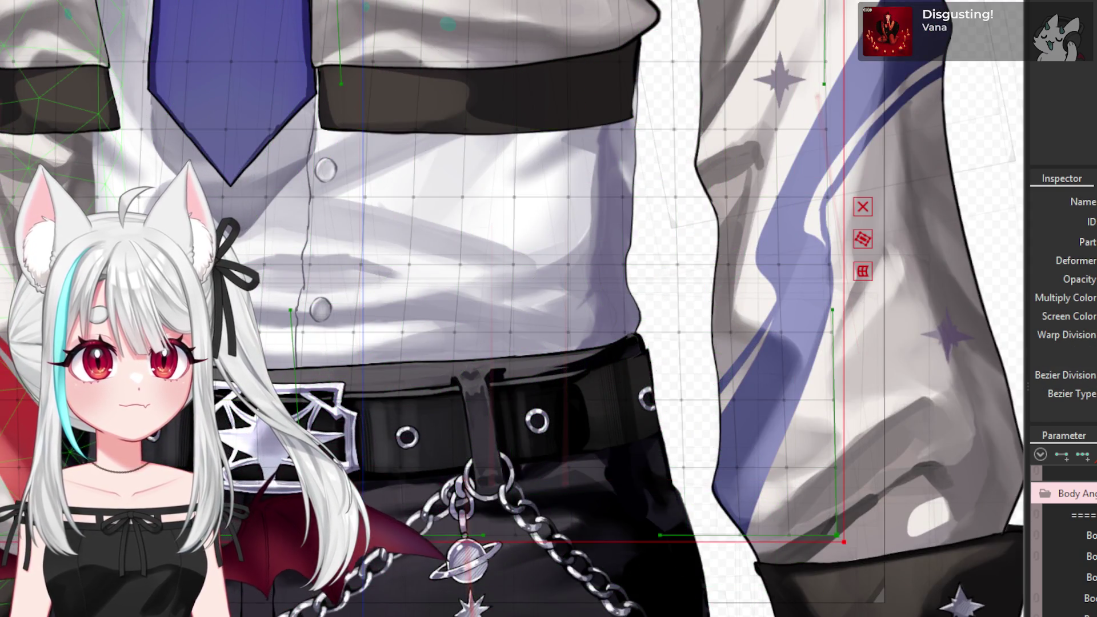
scroll(240, 539, "down", 3)
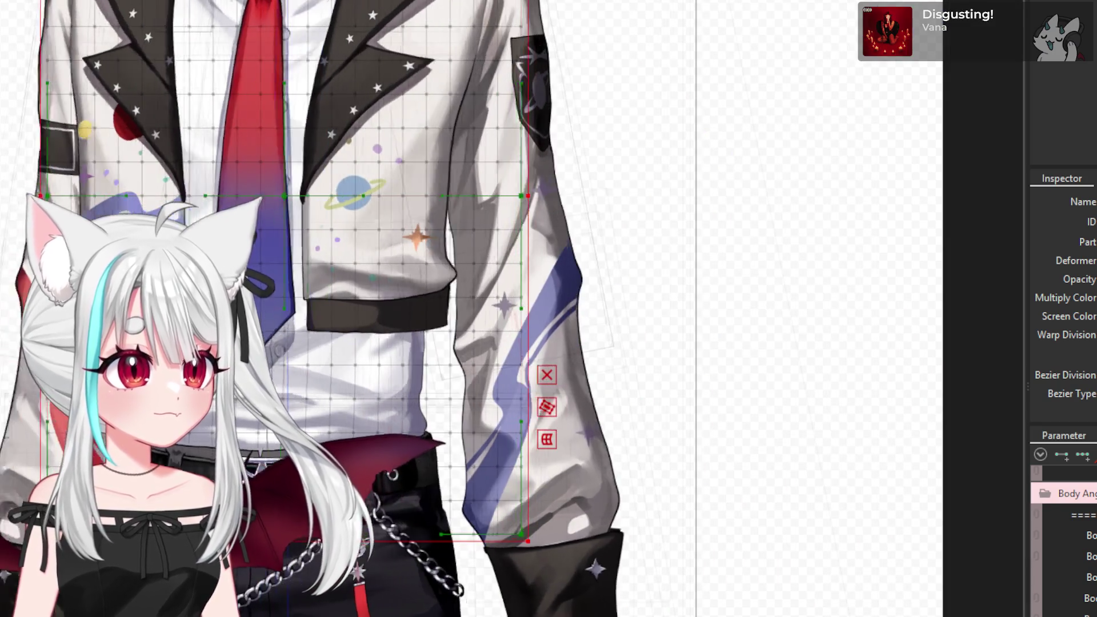
scroll(651, 303, "down", 3)
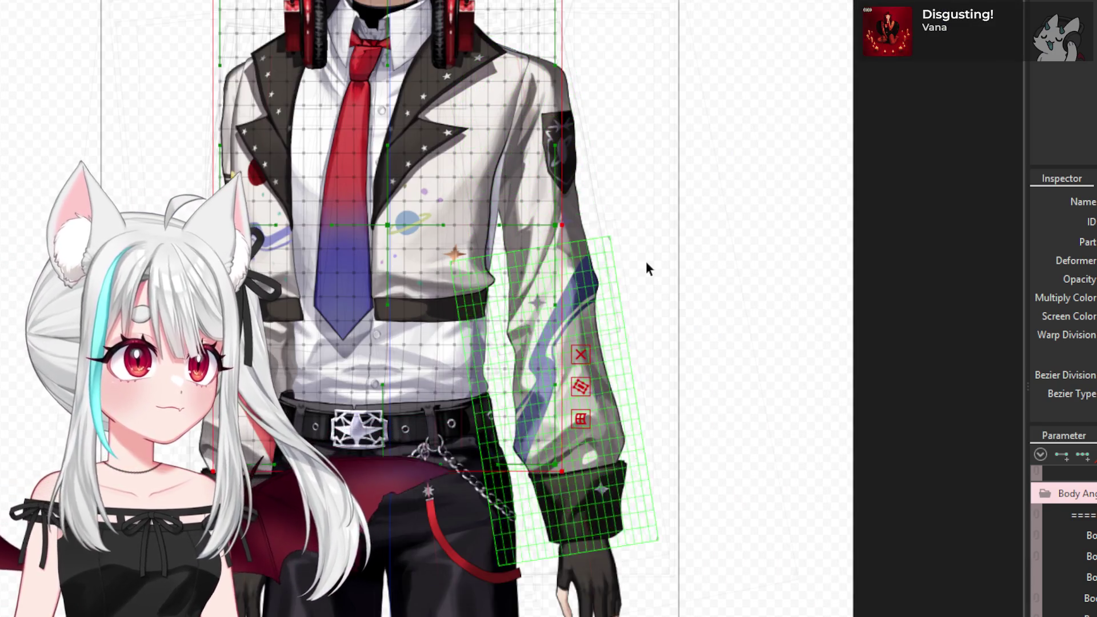
scroll(571, 254, "down", 2)
scroll(574, 184, "up", 5)
scroll(530, 236, "down", 1)
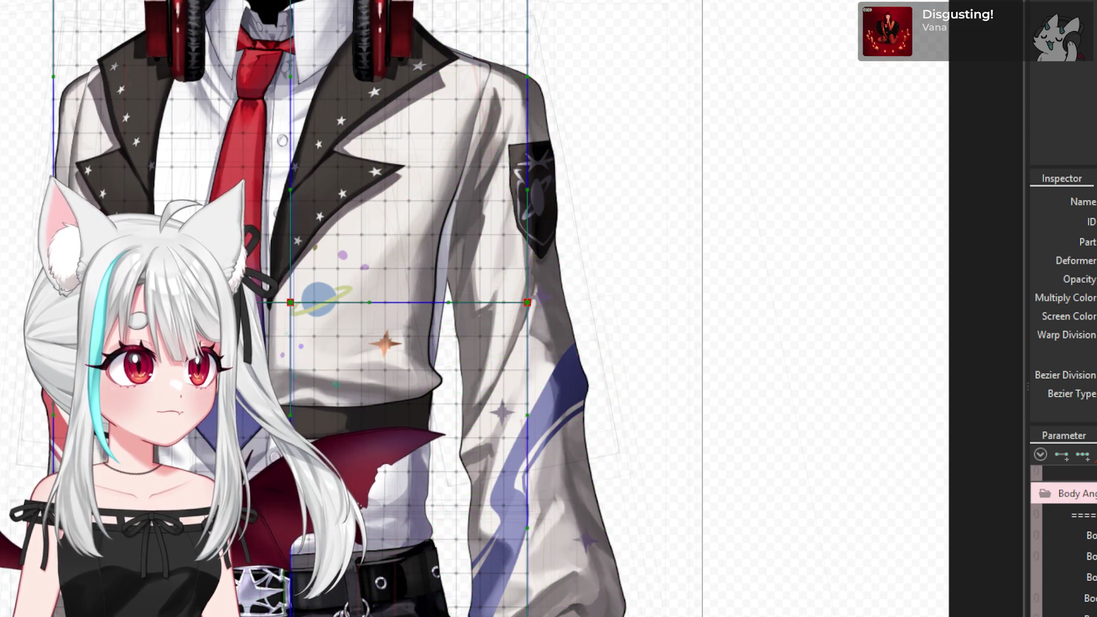
scroll(296, 299, "up", 2)
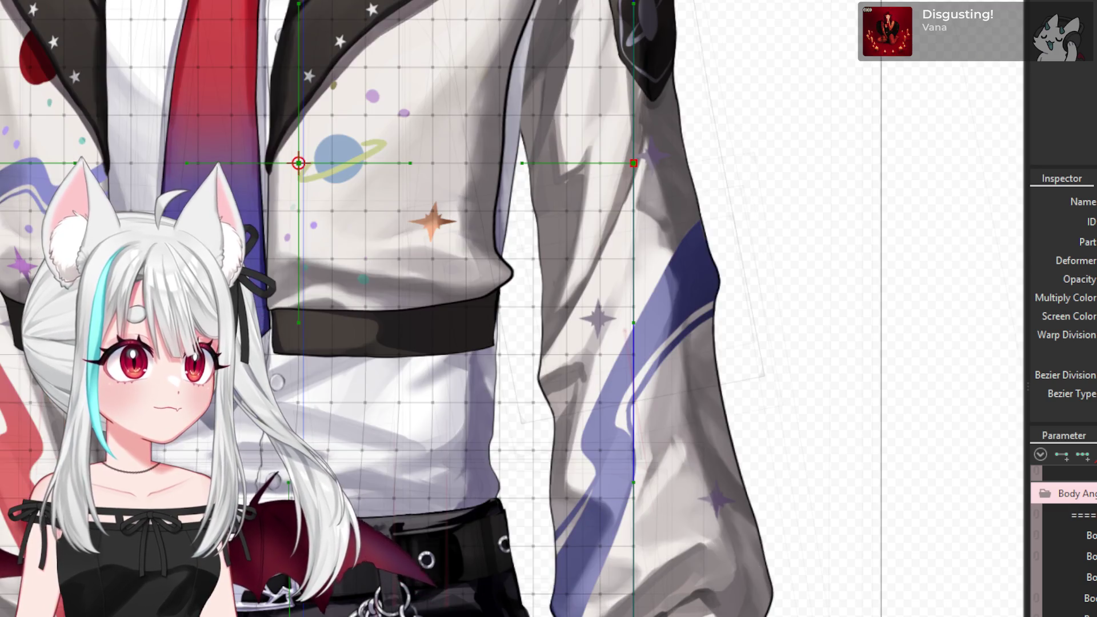
left_click_drag(297, 164, 288, 164)
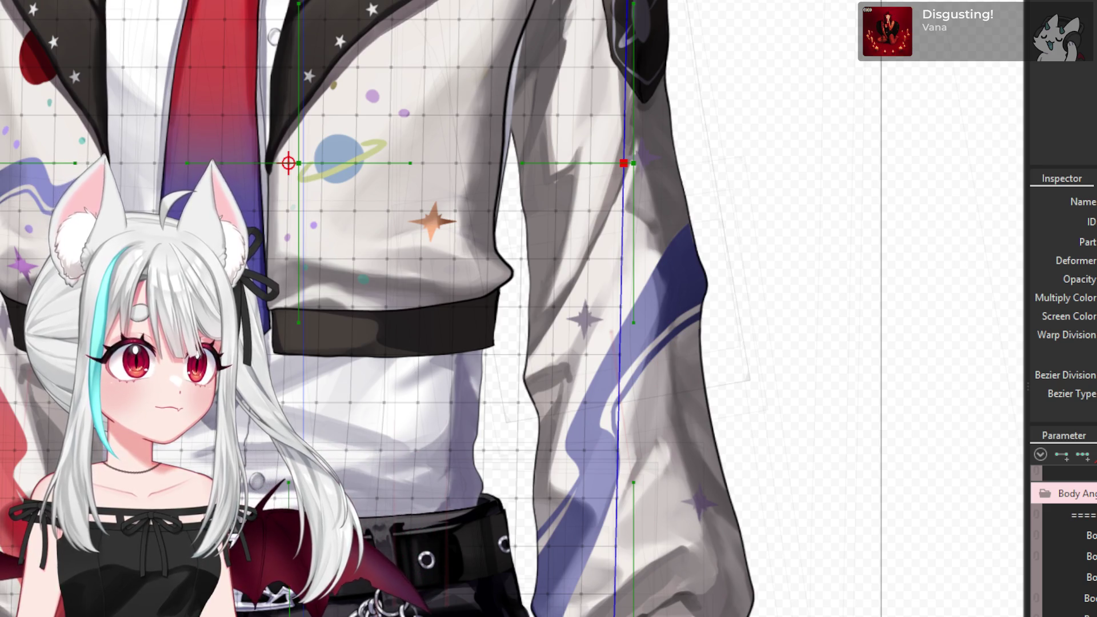
left_click_drag(288, 163, 291, 164)
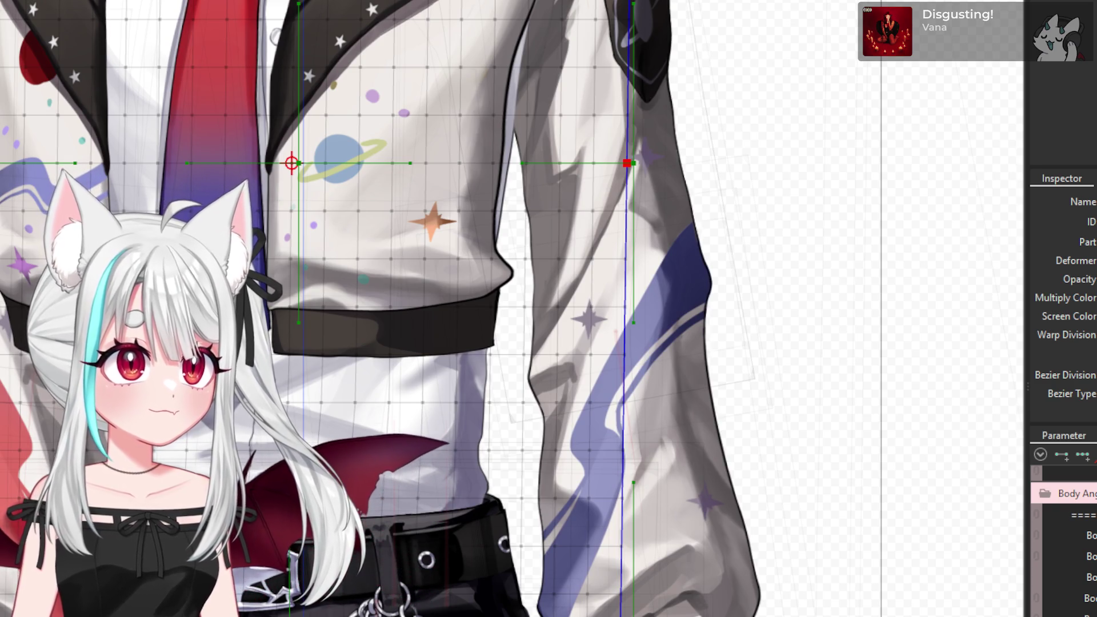
- Push the torso deformer's right-edge control point slightly outward, then select the whole deformer
left_click(943, 268)
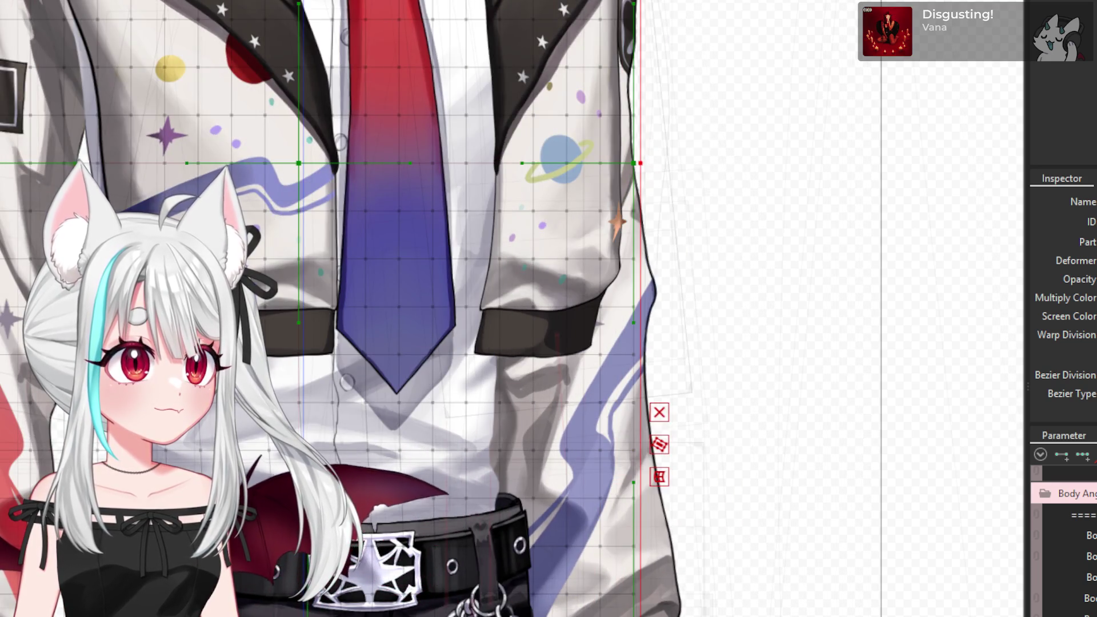
left_click(985, 258)
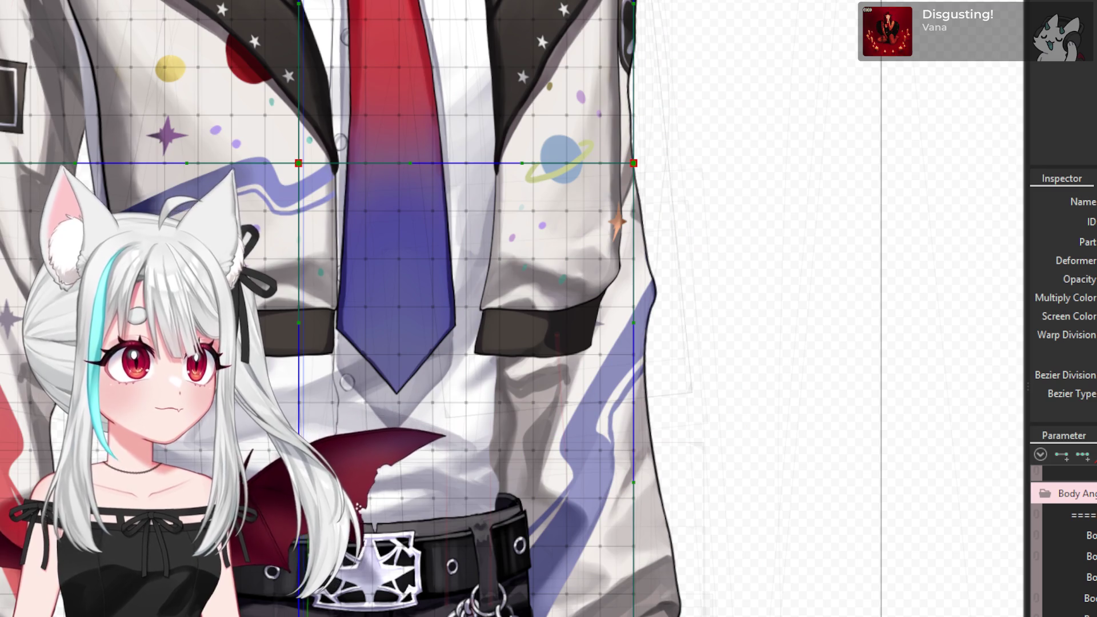
left_click(298, 163)
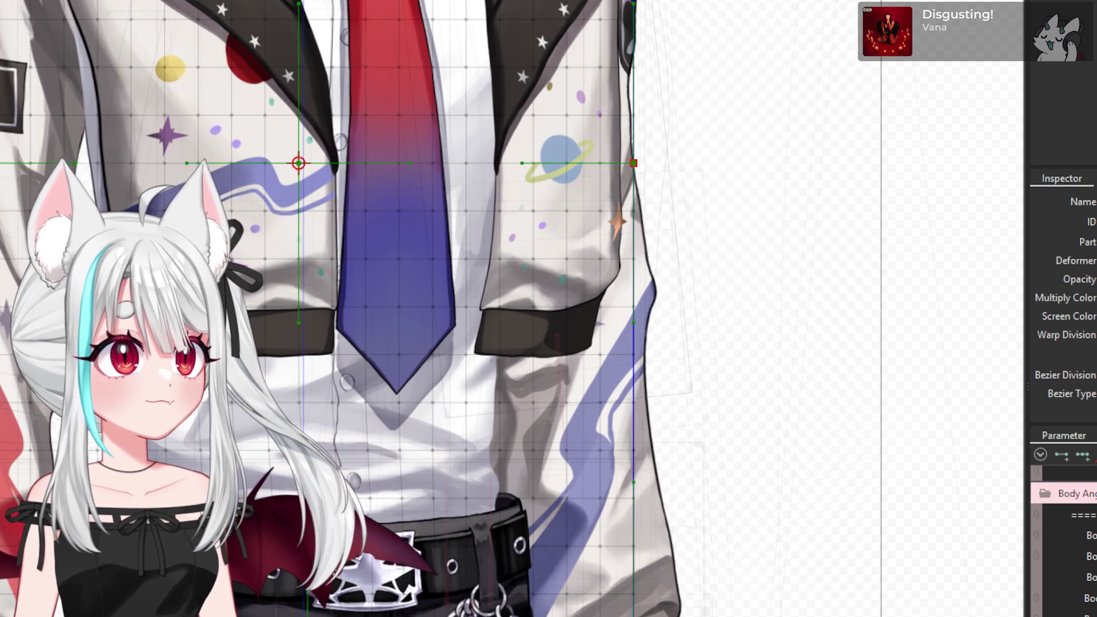
left_click_drag(298, 163, 306, 163)
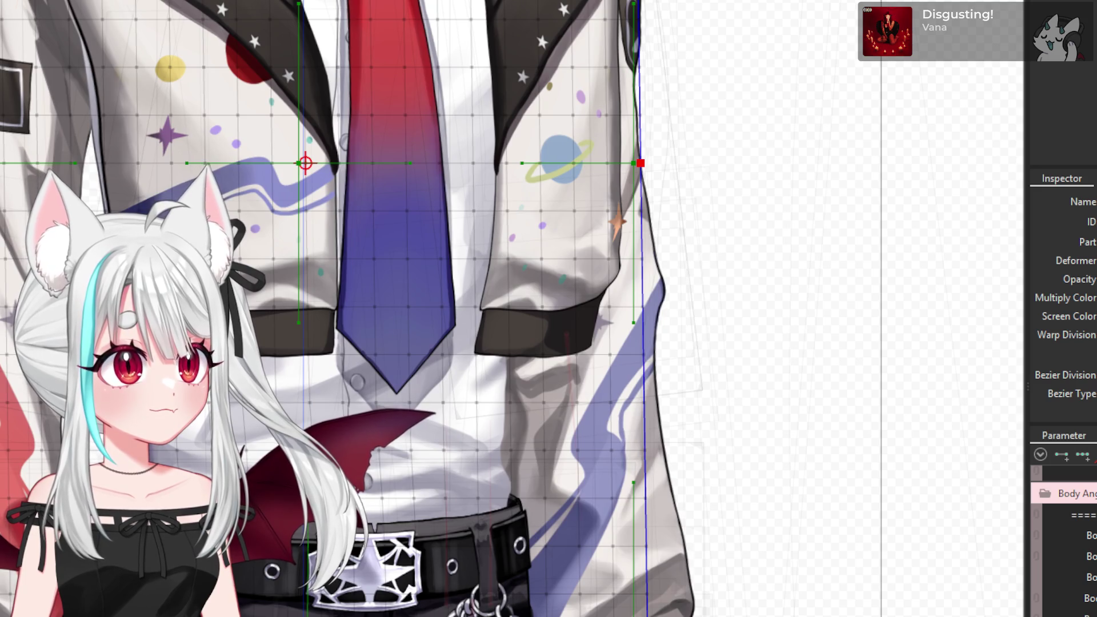
key("Escape")
scroll(246, 194, "down", 3)
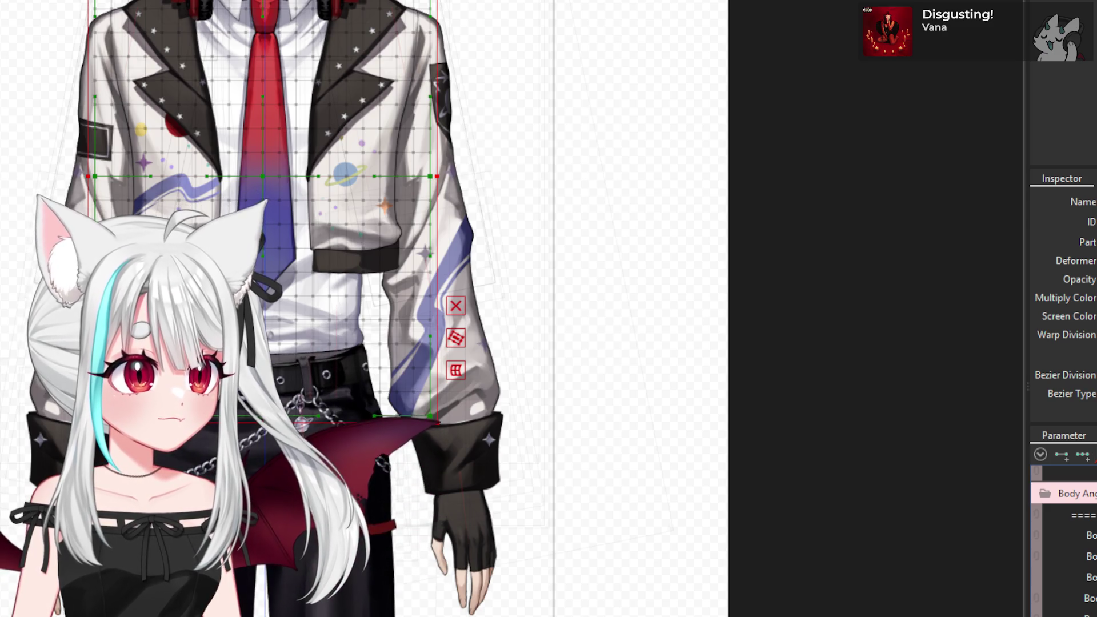
- Select the belt object on the canvas
left_click(313, 371)
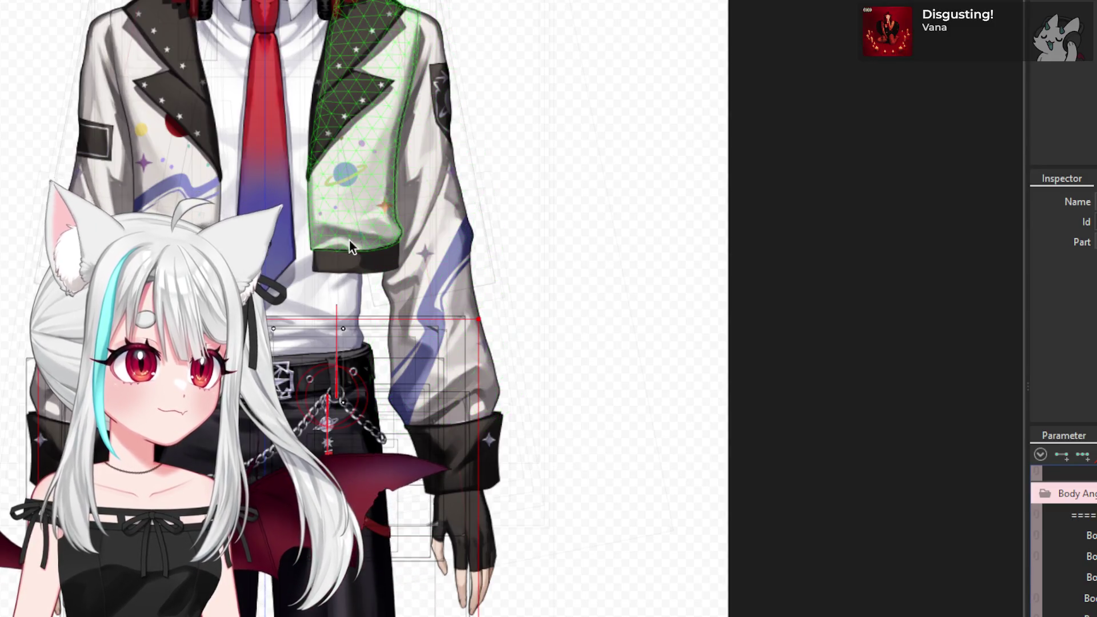
- Select the jacket cuff band mesh, then the warp deformer over the jacket
left_click(345, 256)
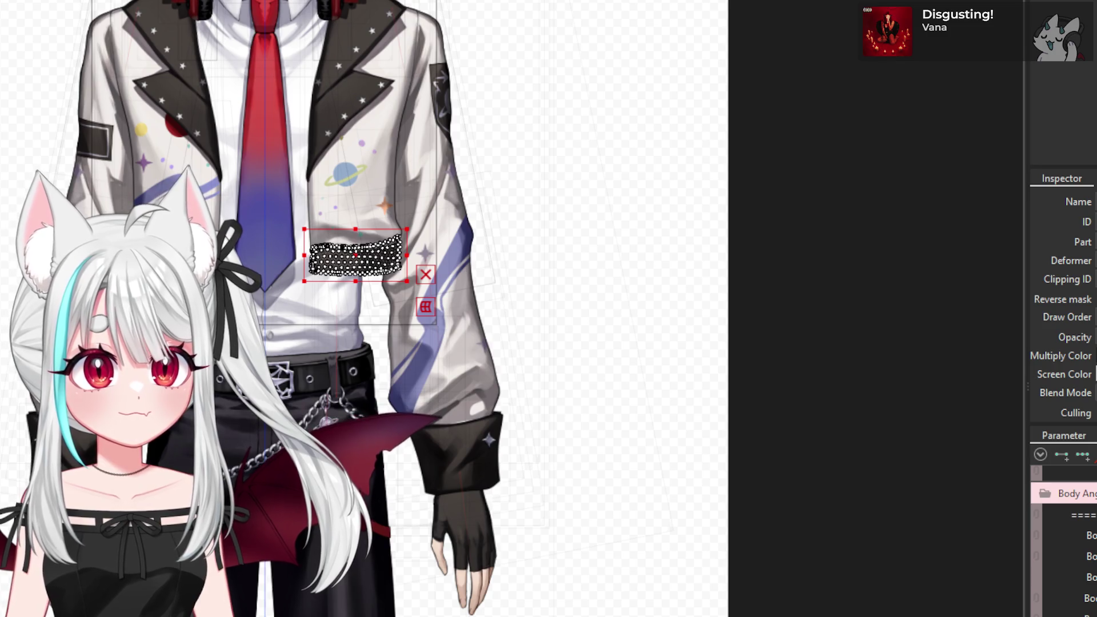
left_click(345, 256)
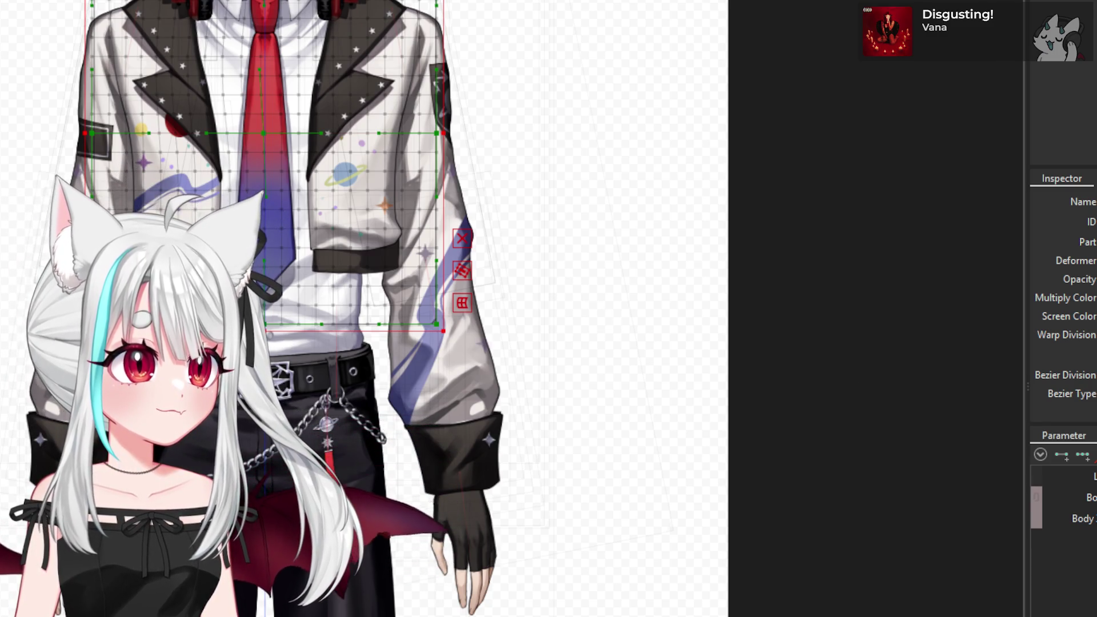
- Turn the body to a new Body Angle pose and try, then cancel, the deformer transform box
left_click_drag(1093, 520, 1043, 541)
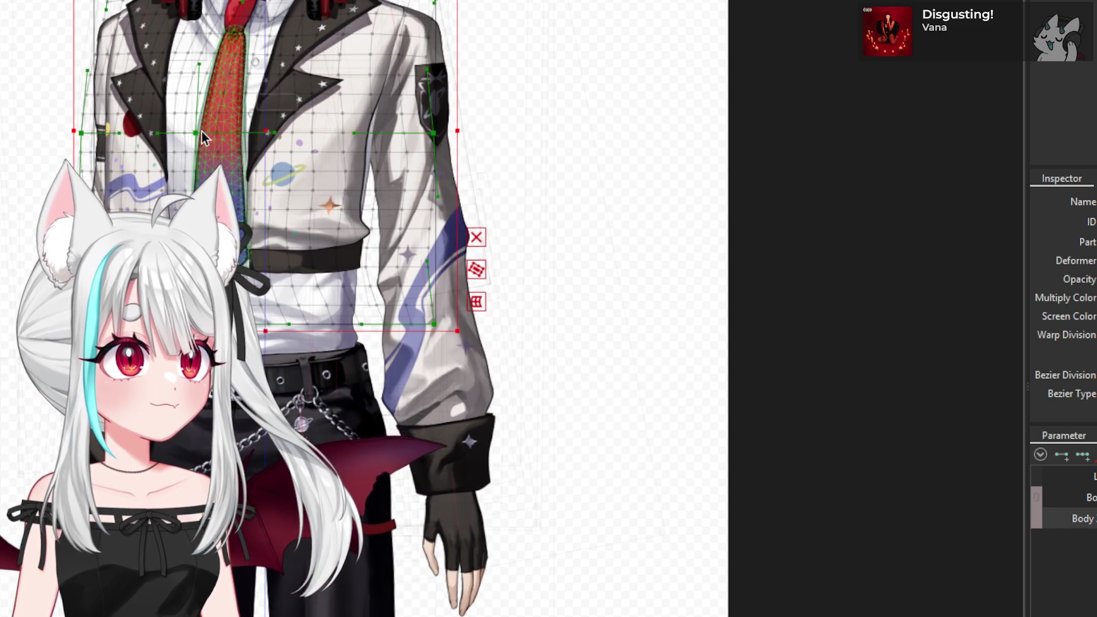
scroll(511, 193, "up", 2)
left_click(581, 343)
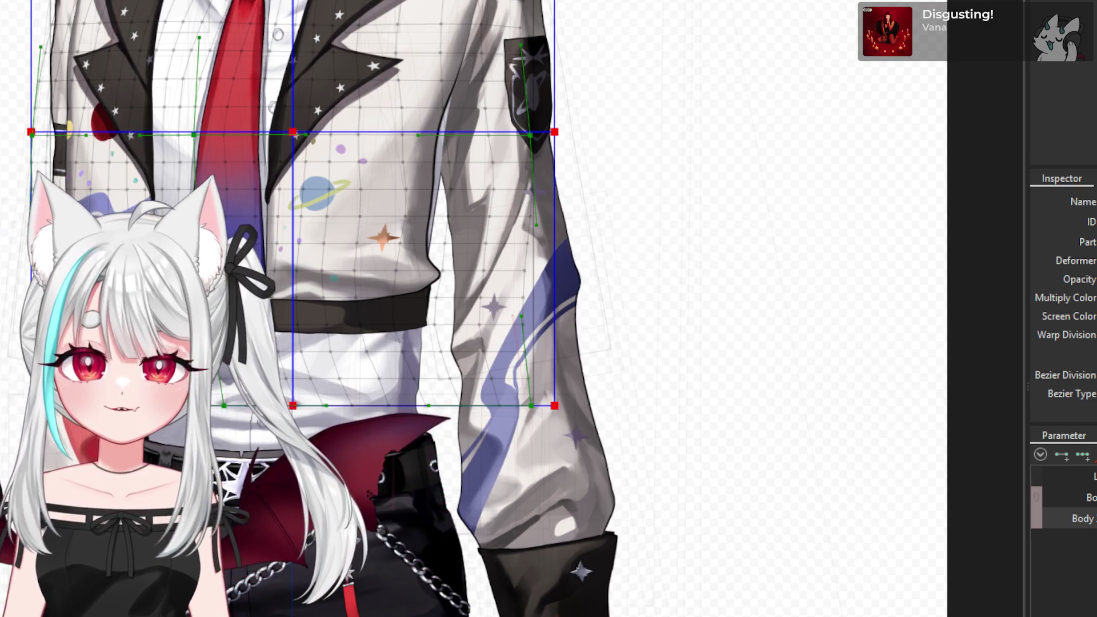
key("Escape")
- Open the body parameter's key options and select the Layer 7 torso mesh
scroll(164, 455, "up", 3)
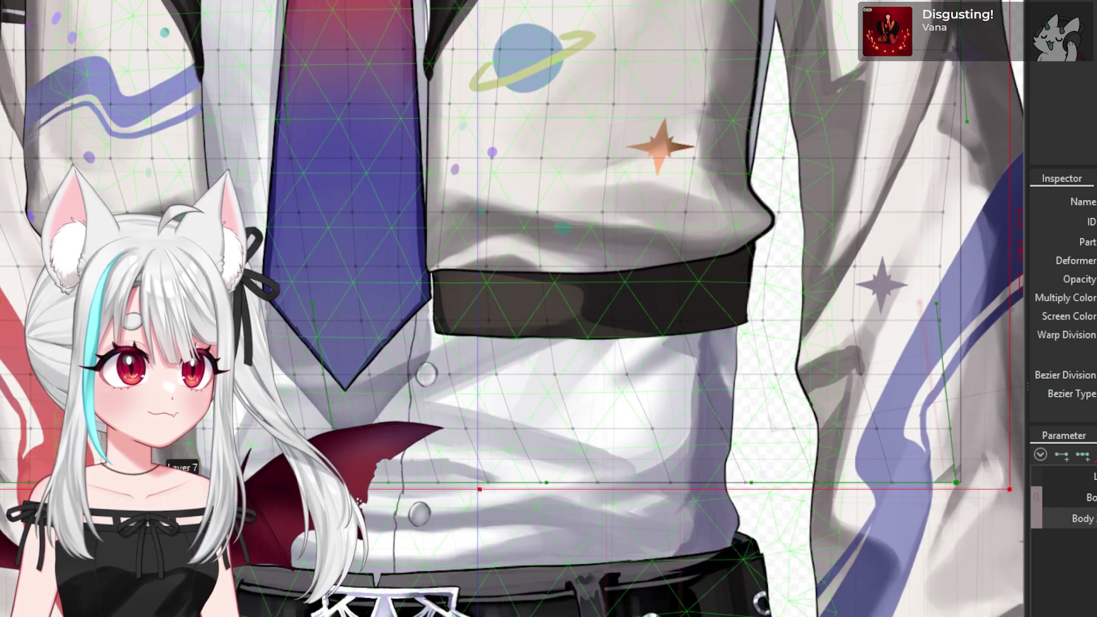
scroll(305, 432, "down", 2)
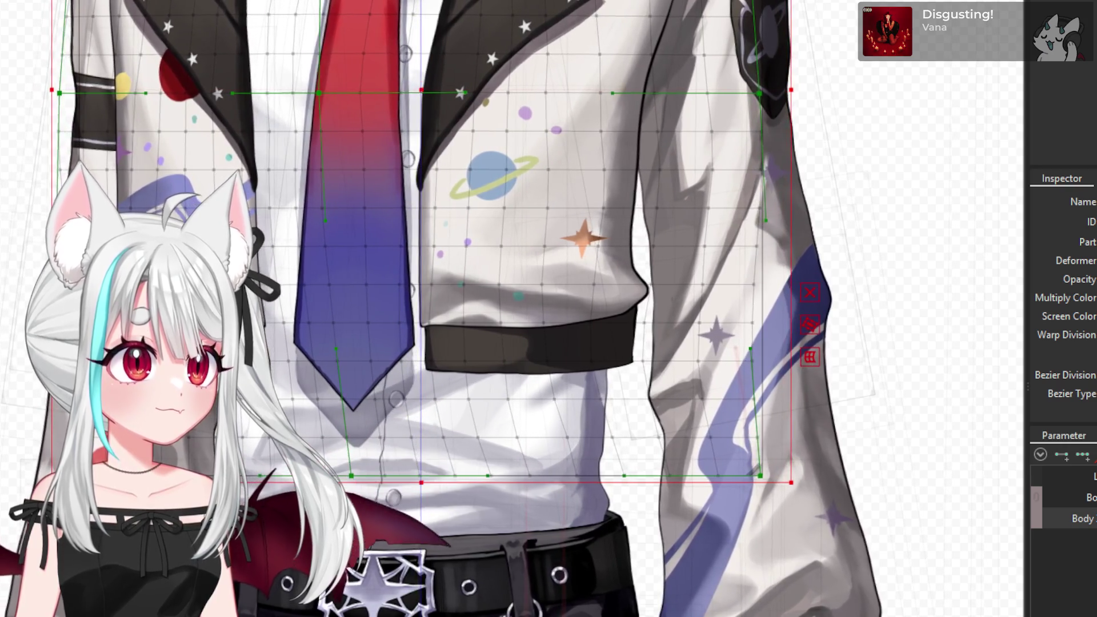
left_click(673, 489)
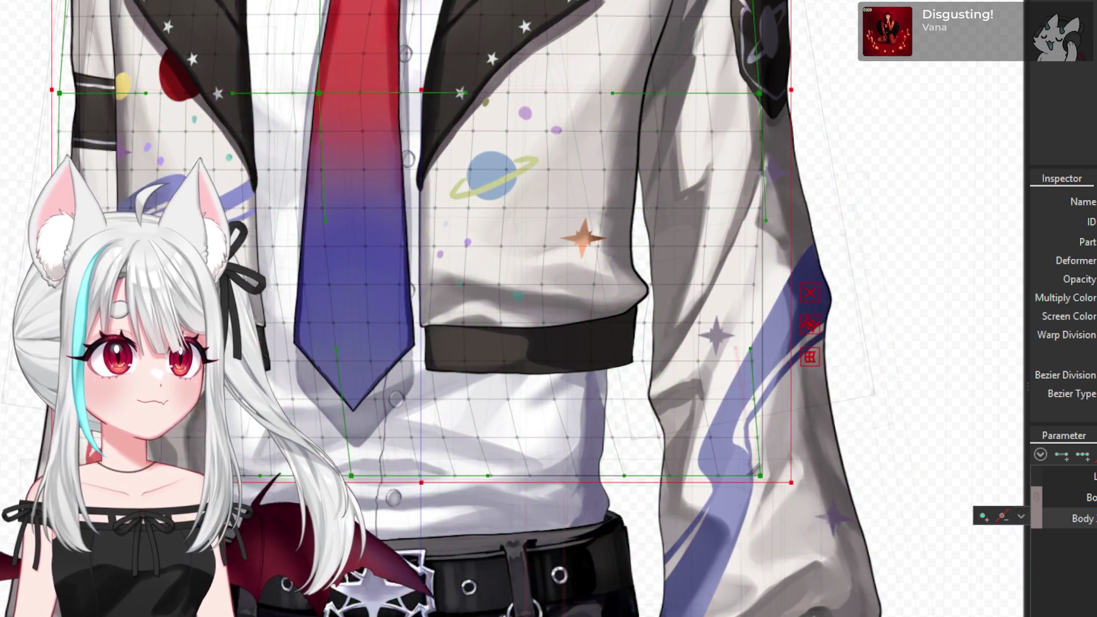
scroll(301, 563, "up", 5)
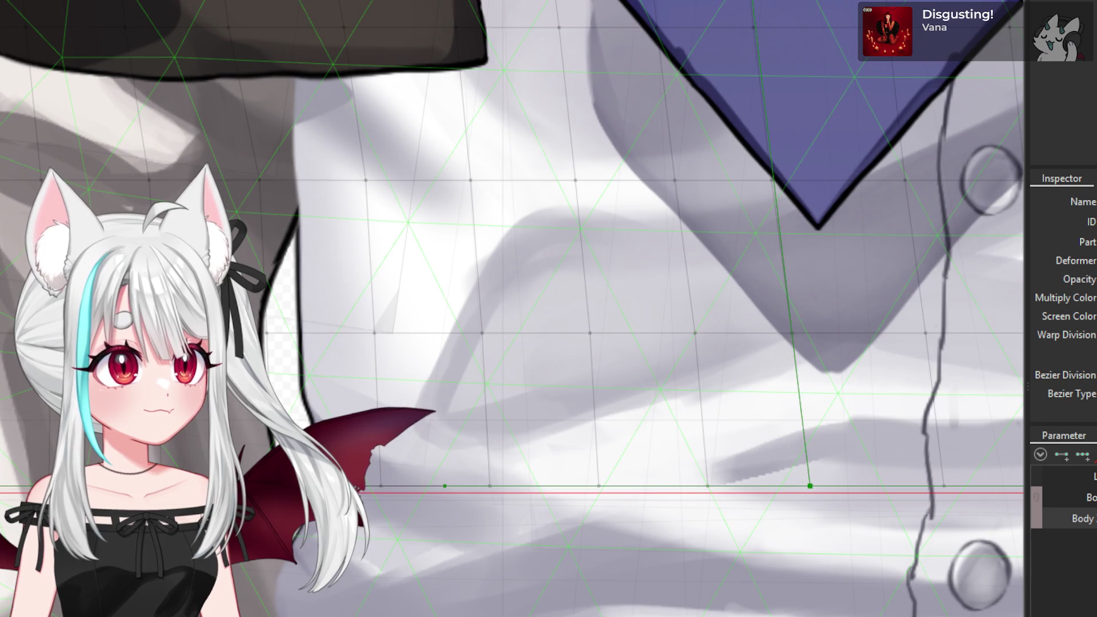
left_click(15, 482)
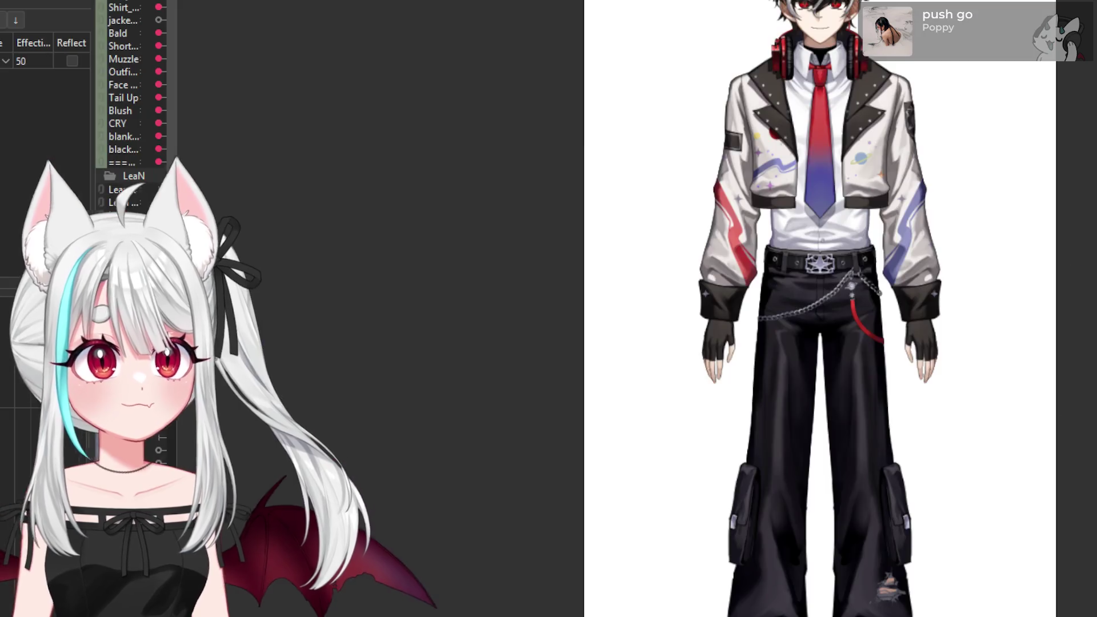
- Select the jacket cuff mesh and its surrounding warp deformer, then key the angled Body Angle pose
scroll(820, 176, "up", 10)
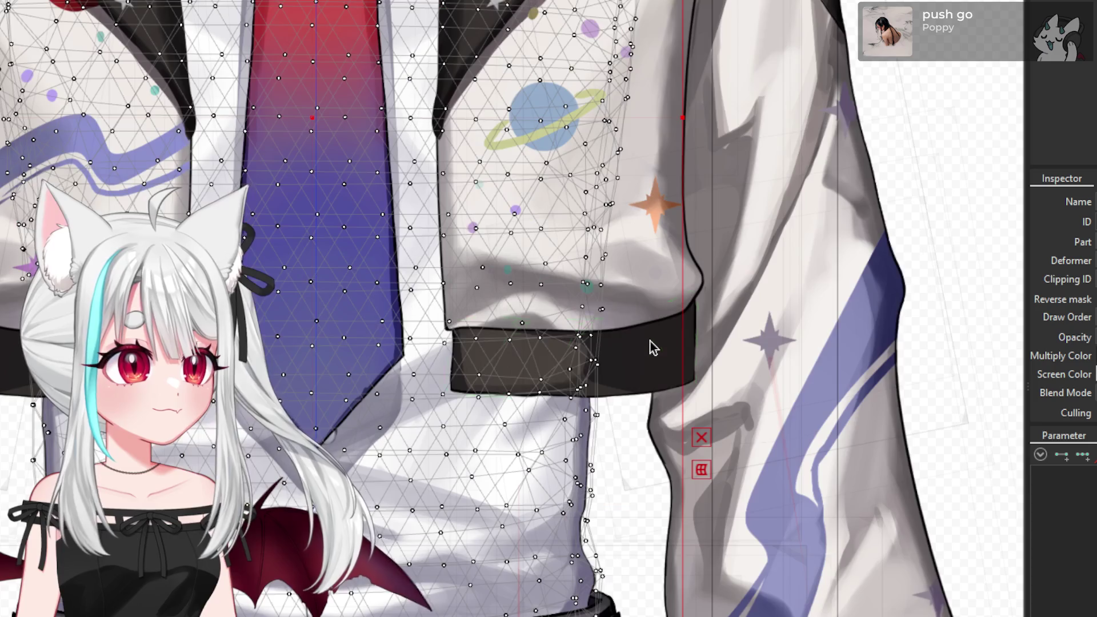
left_click(645, 345)
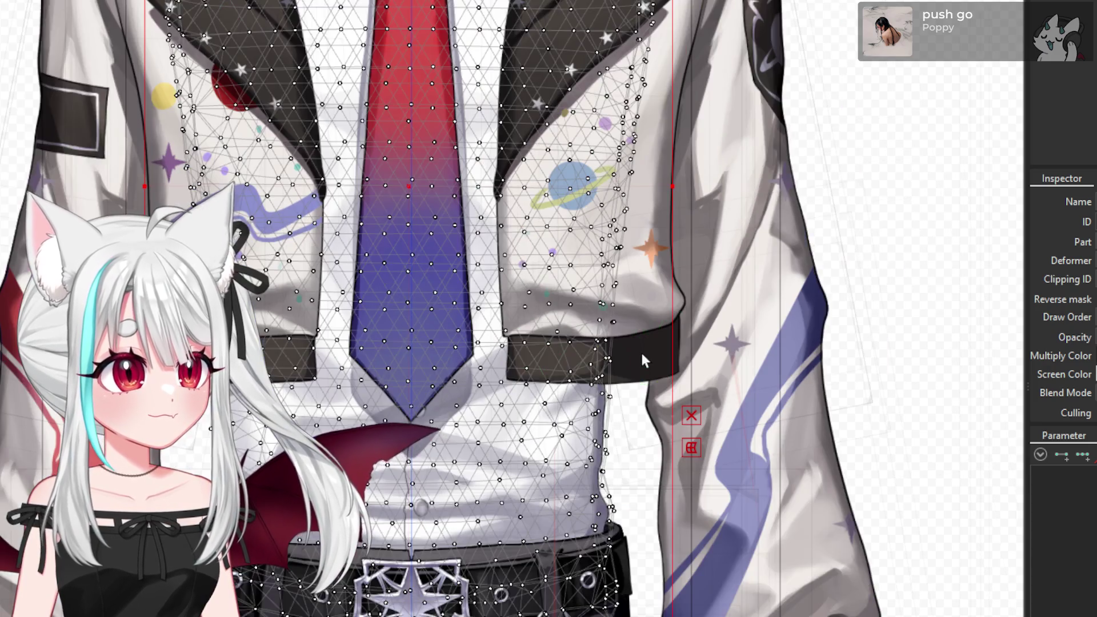
left_click(652, 358)
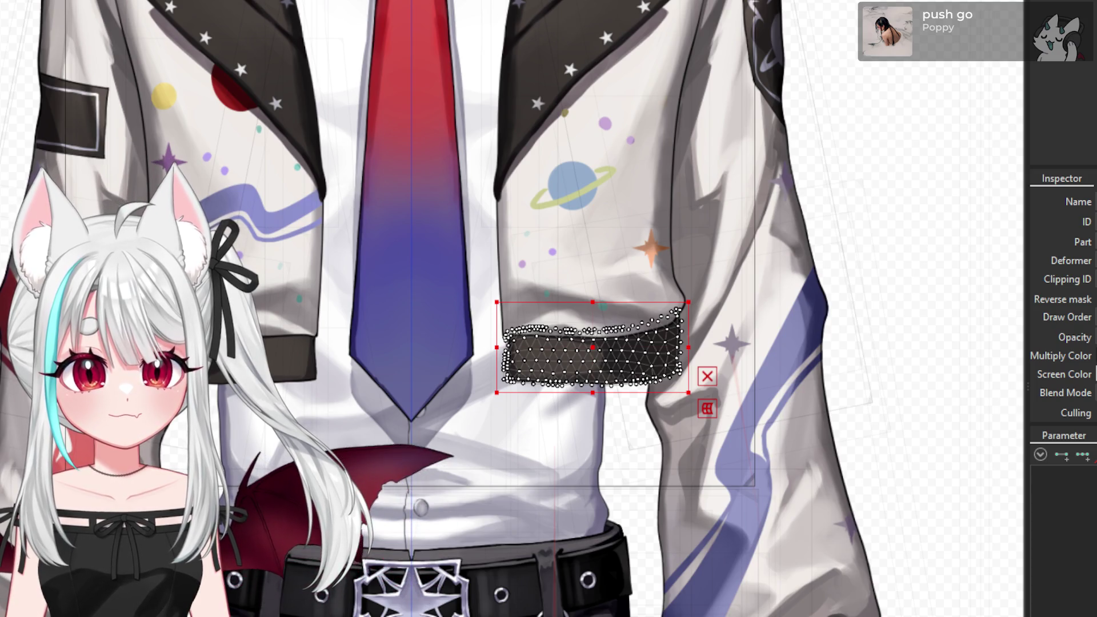
left_click(443, 410)
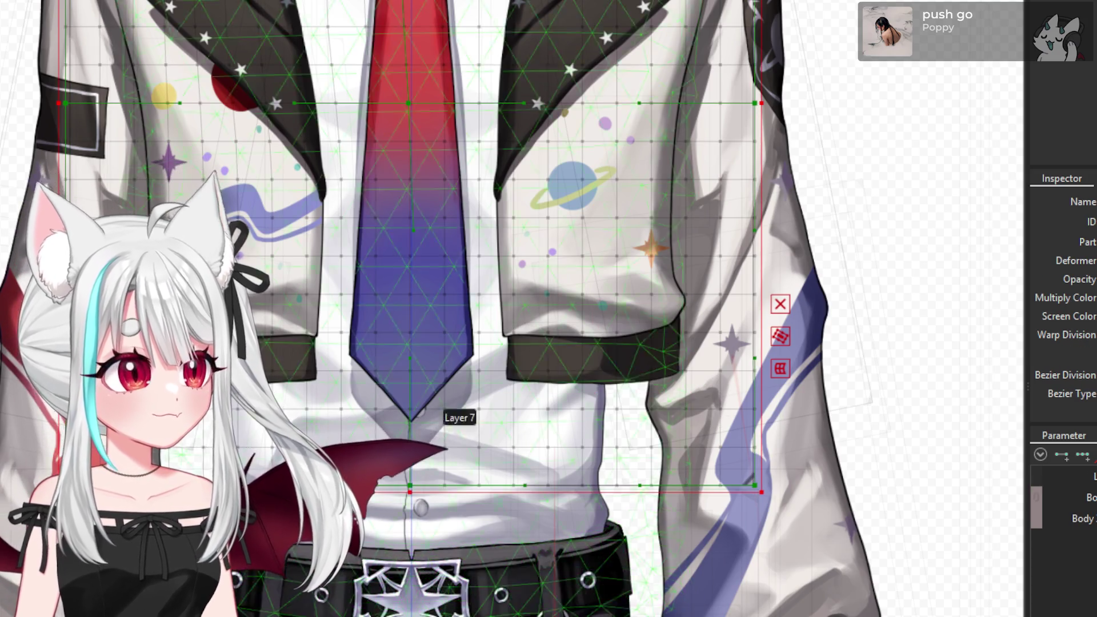
scroll(391, 461, "down", 2)
left_click(1068, 518)
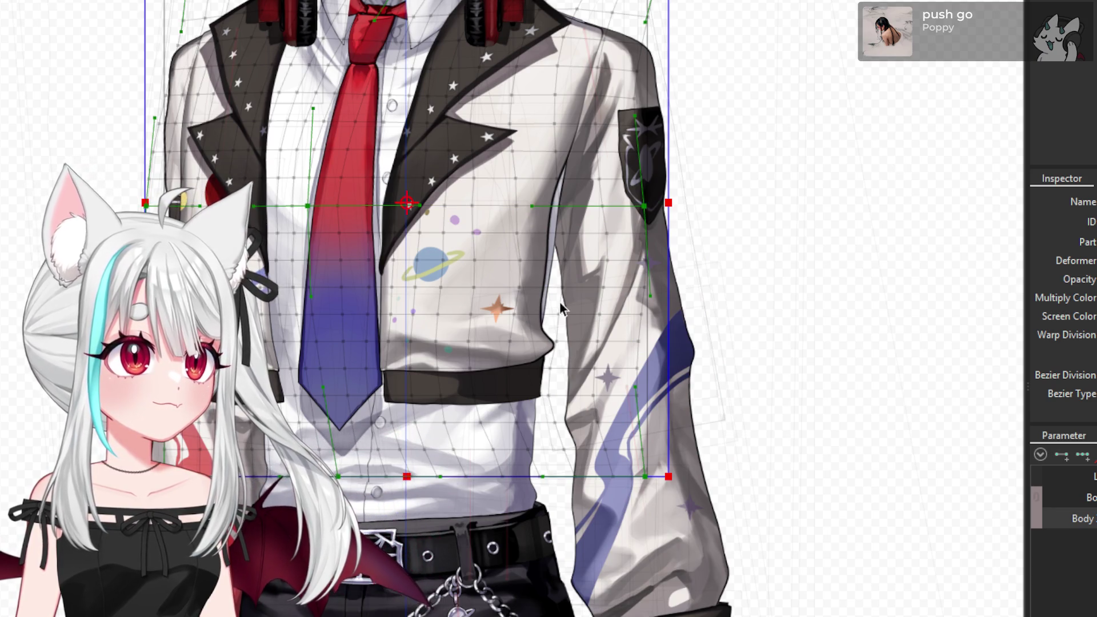
- Shear the jacket2 warp deformer's bottom edge rightward toward the turned side
scroll(429, 283, "up", 2)
left_click_drag(399, 562, 427, 563)
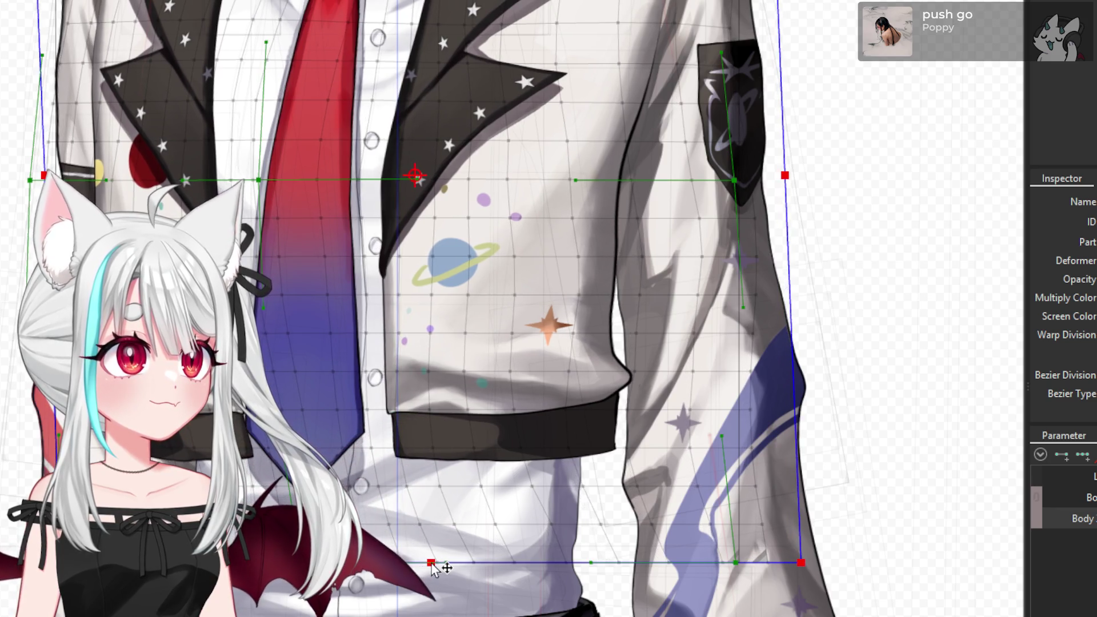
scroll(431, 568, "down", 2)
scroll(377, 57, "up", 2)
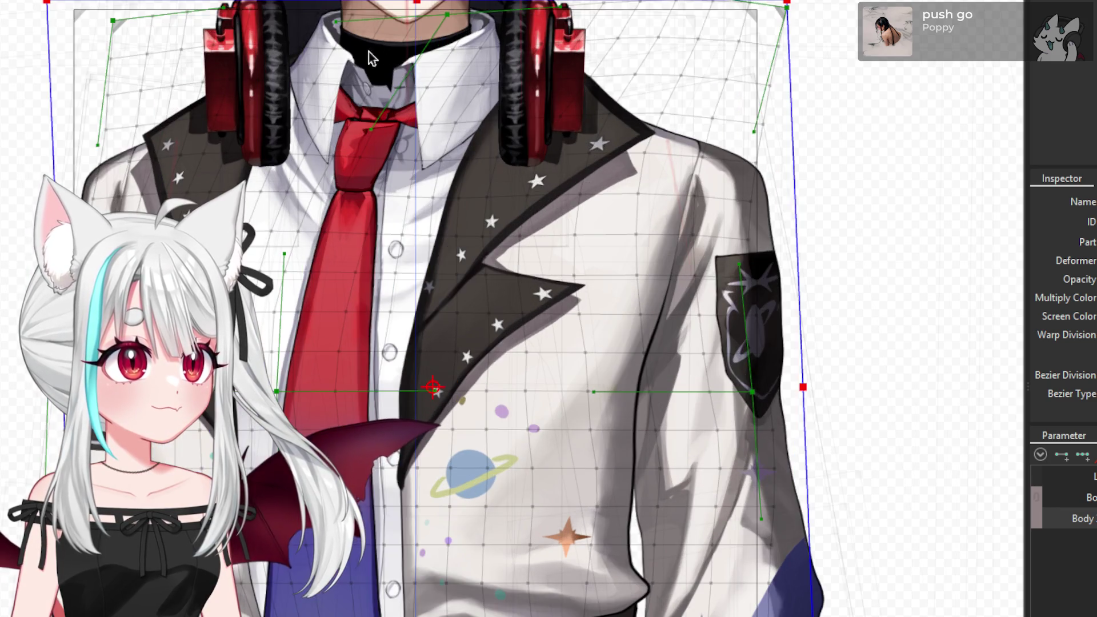
scroll(767, 351, "down", 3)
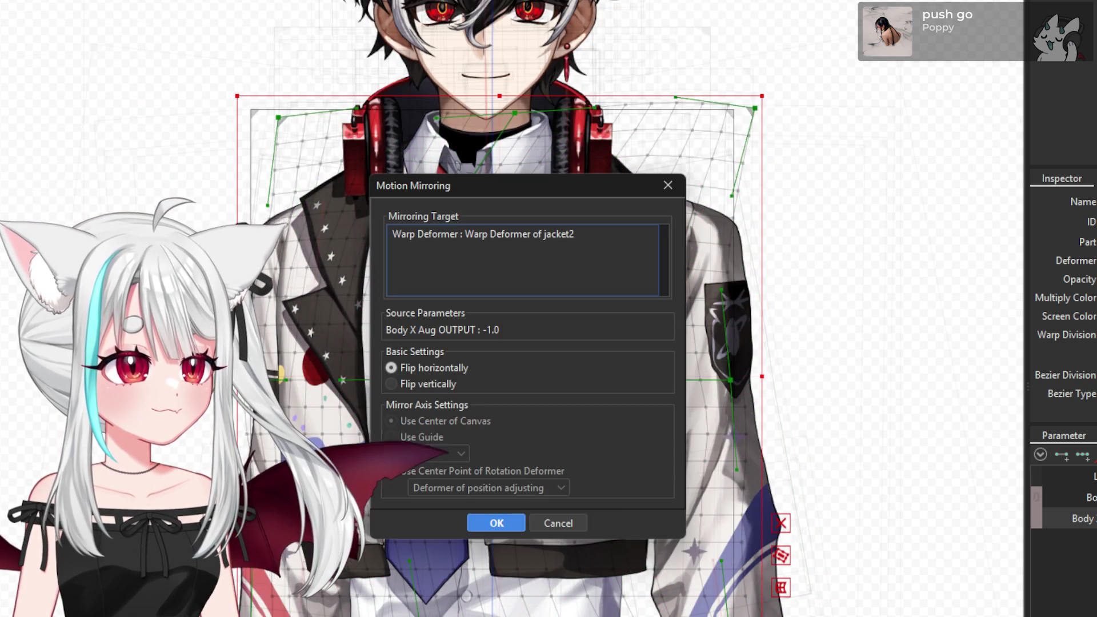
- Confirm Flip horizontally to mirror the jacket deformer's pose for the opposite body angle
left_click(487, 526)
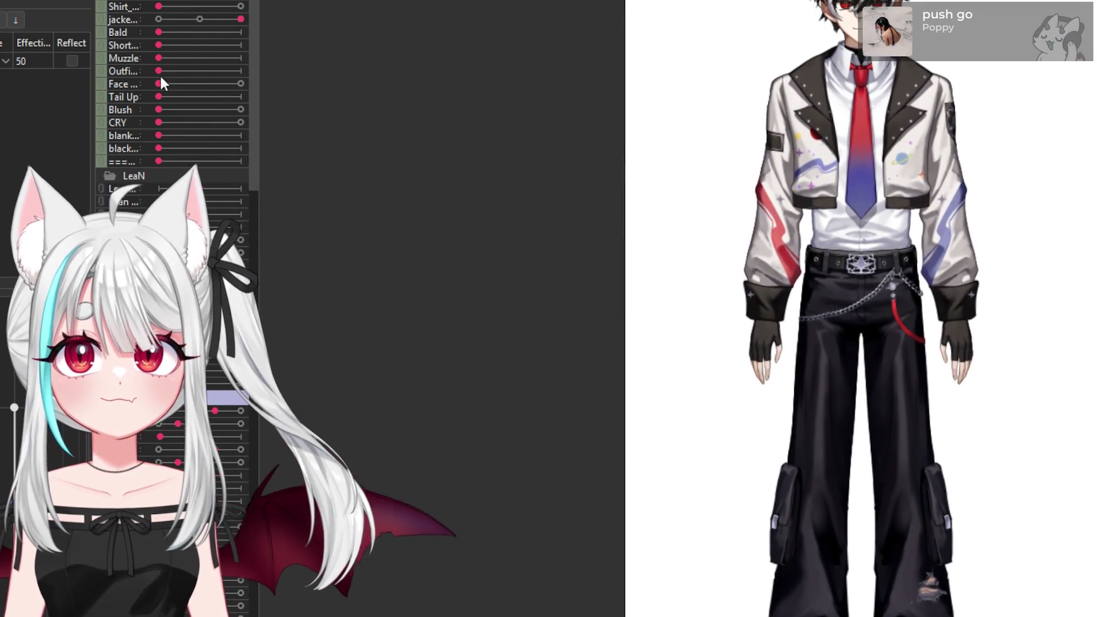
- Collapse the LeaN group, then swap to the black top, fade out the jacket, and restore the white shirt and red tie
left_click(113, 177)
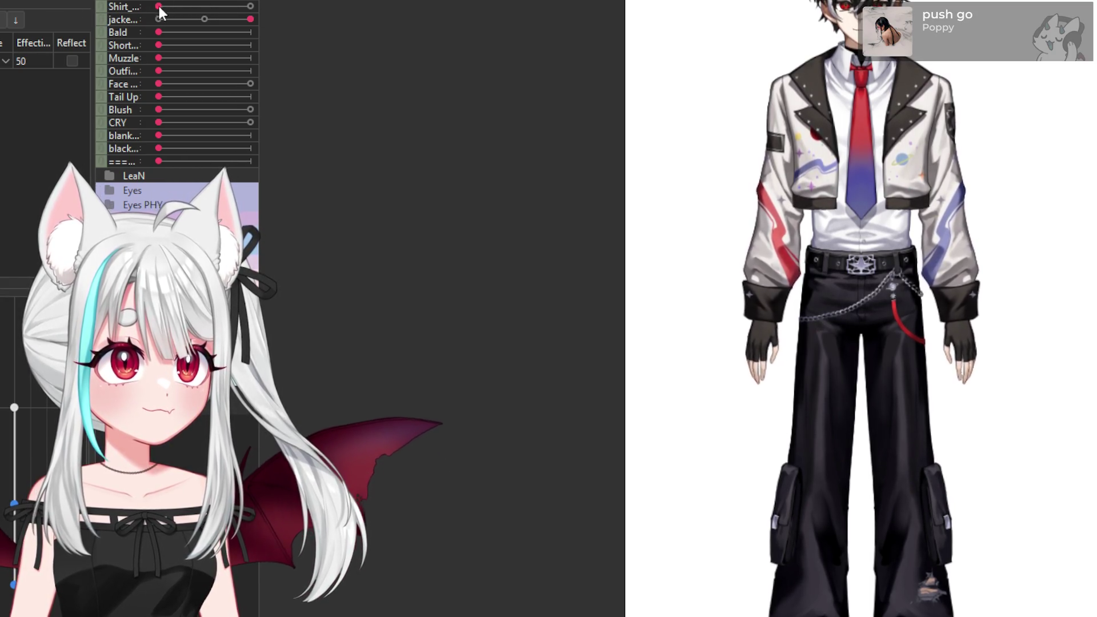
left_click_drag(158, 6, 311, 7)
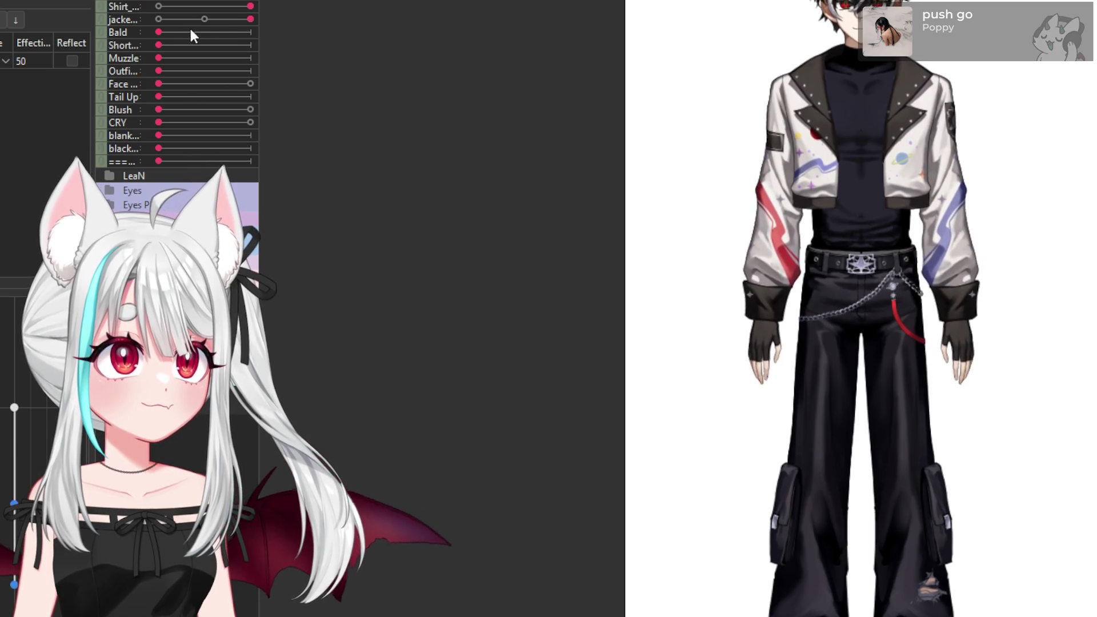
left_click(164, 18)
left_click_drag(166, 18, 159, 19)
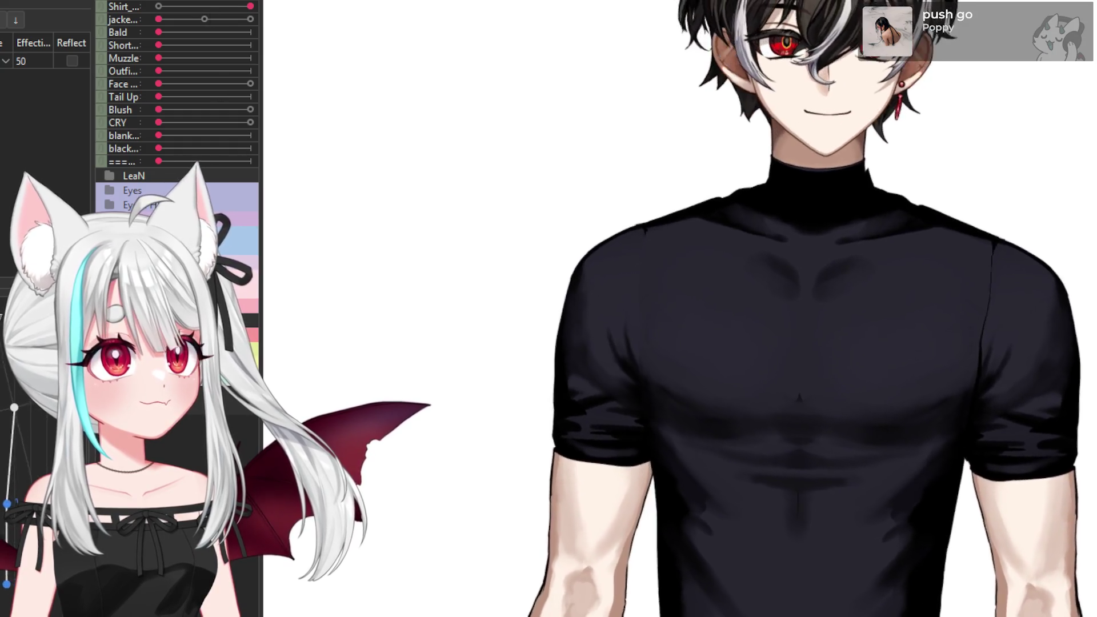
left_click_drag(172, 4, 129, 10)
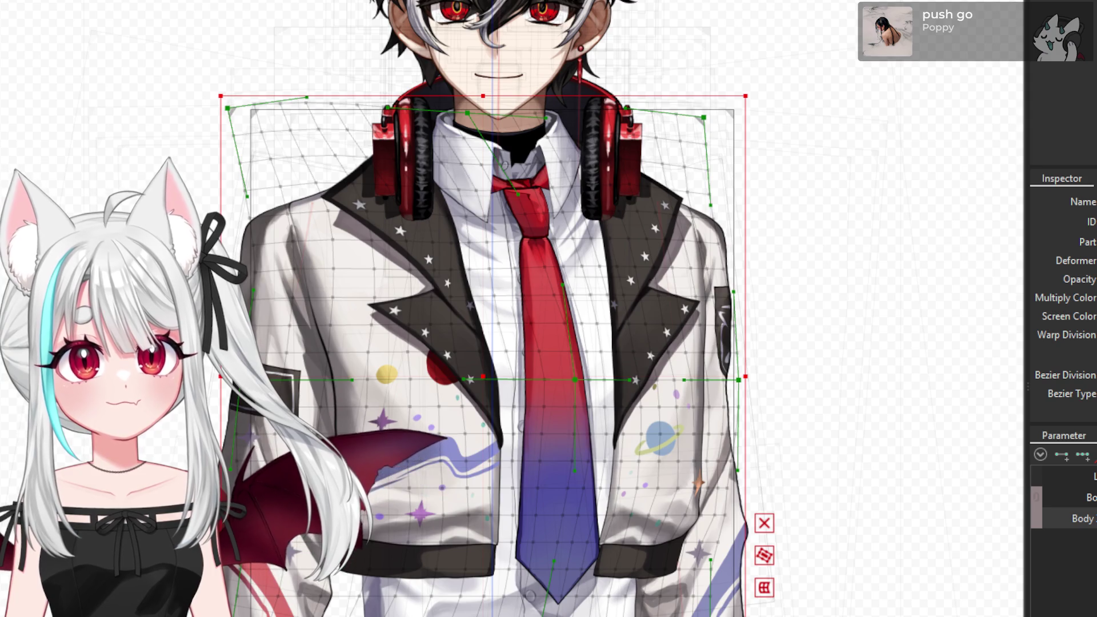
- Select the jacket art mesh so its vertices appear across the lapels and torso
left_click(365, 257)
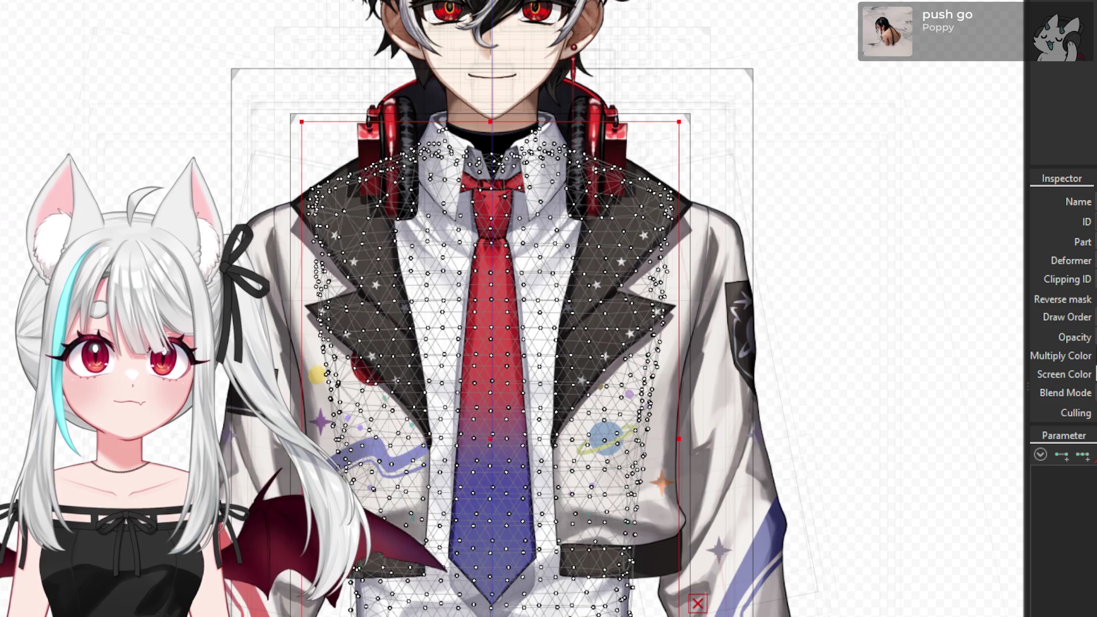
- Exit jacket mesh vertex editing, then slide the jacket parameter fully left in the viewer
left_click(490, 365)
left_click(490, 445)
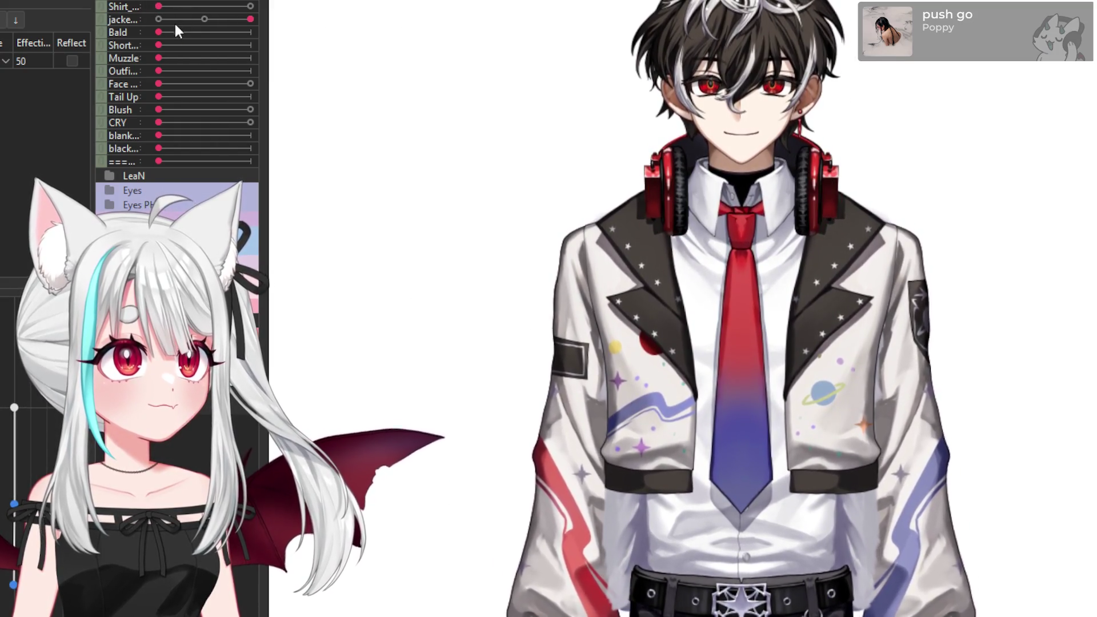
left_click_drag(174, 22, 149, 25)
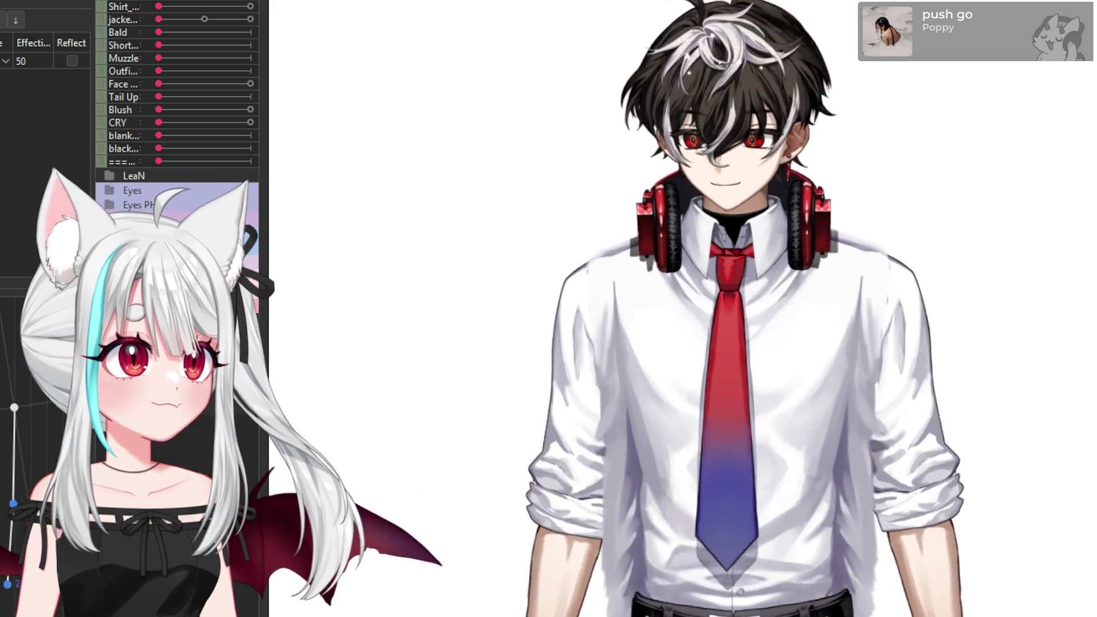
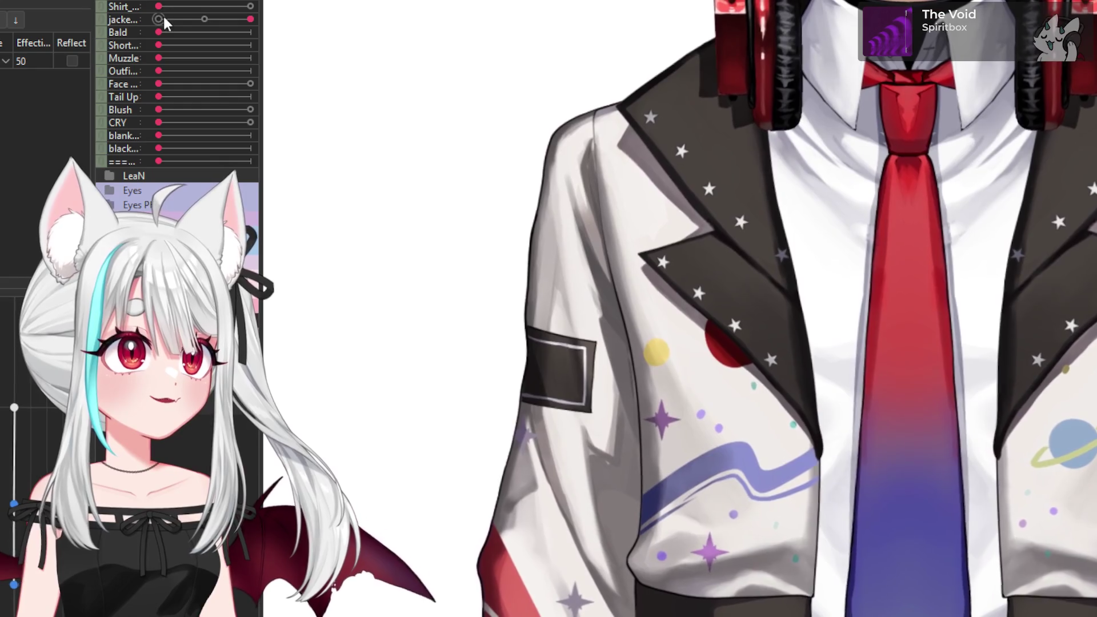
- Toggle the Shirt and jacket parameters to preview the black T-shirt, then restore the white shirt and tie
left_click_drag(159, 6, 250, 6)
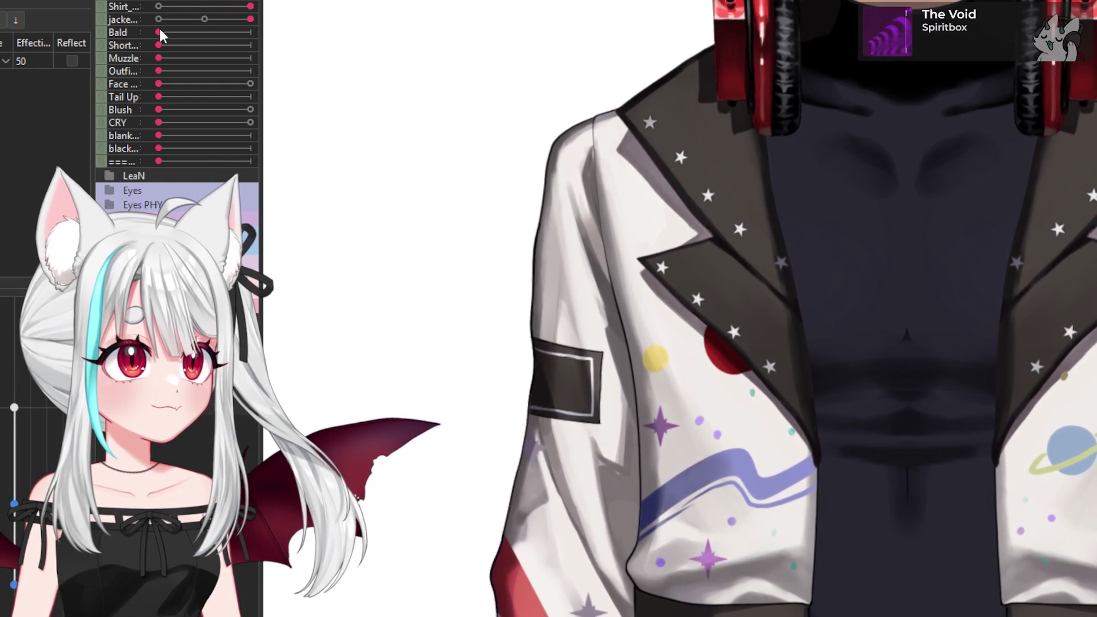
left_click_drag(250, 18, 159, 19)
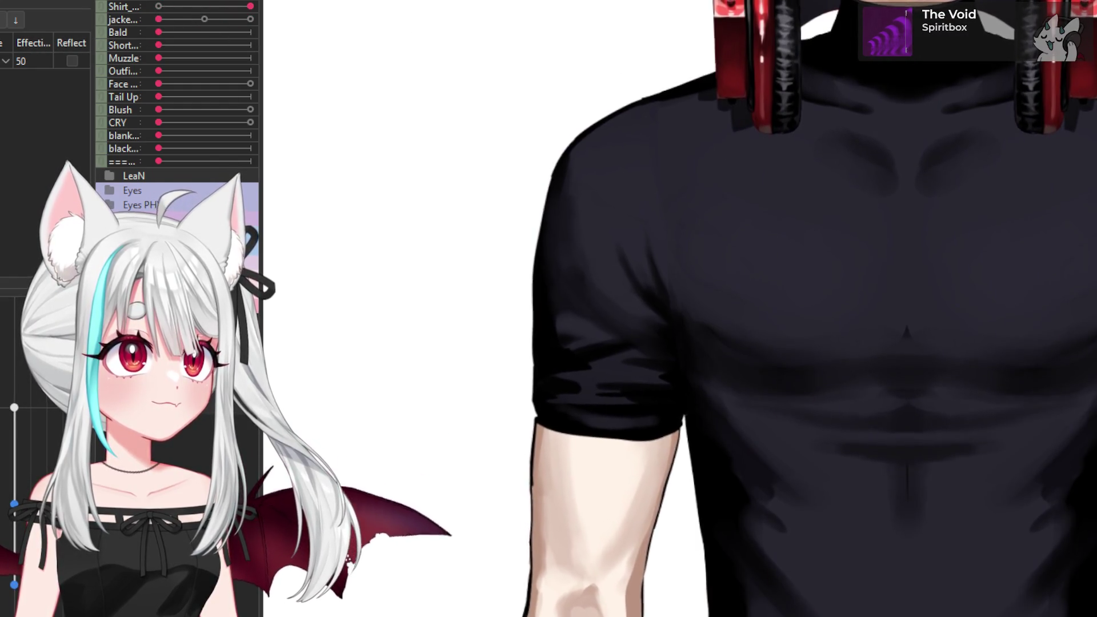
left_click_drag(250, 6, 159, 7)
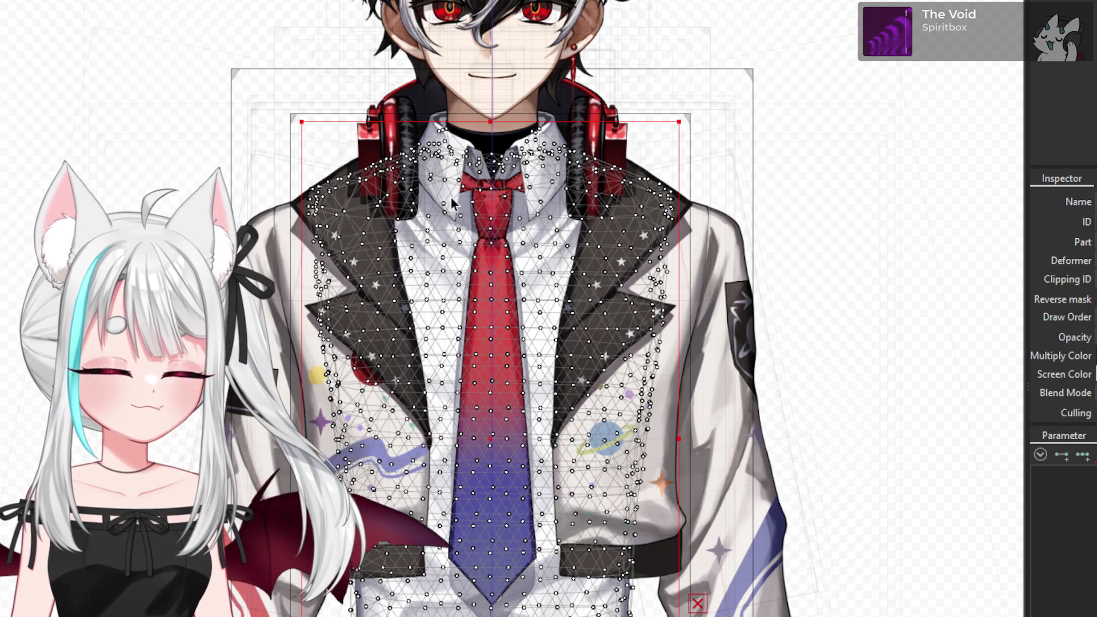
- In the shirt's mesh edit, box-select the upper vertices and delete them
left_click(926, 24)
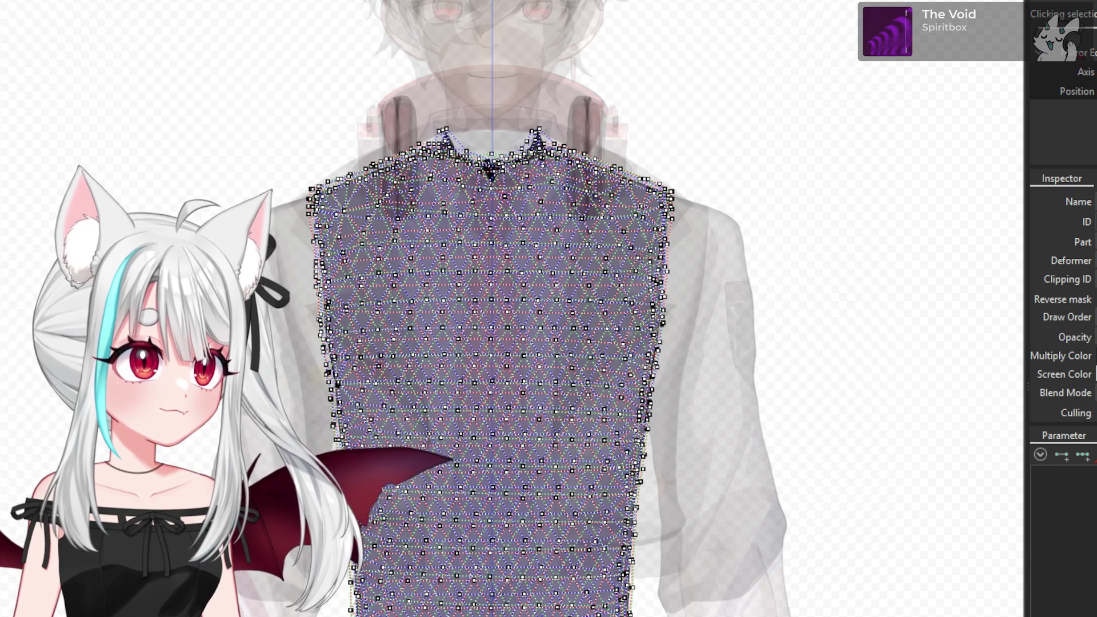
mouse_move(265, 18)
left_mouse_down()
mouse_move(736, 194)
mouse_move(822, 263)
mouse_move(900, 279)
mouse_move(909, 295)
left_mouse_up()
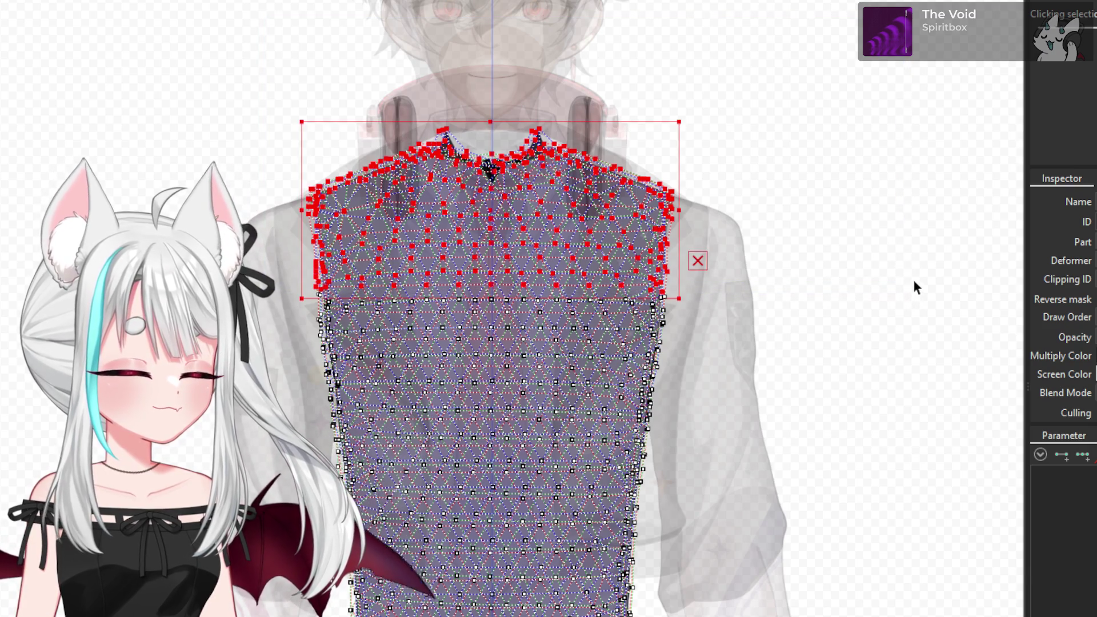
key("Delete")
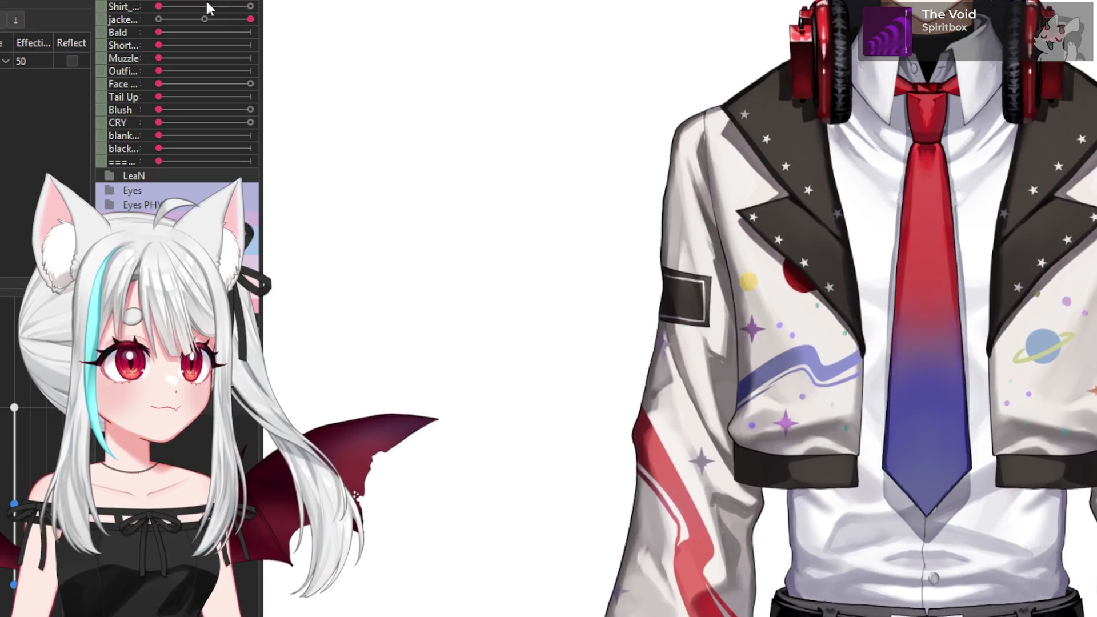
- Toggle the jacket parameter off and on, then slide the Shirt parameter over to the black T-shirt
left_click(159, 19)
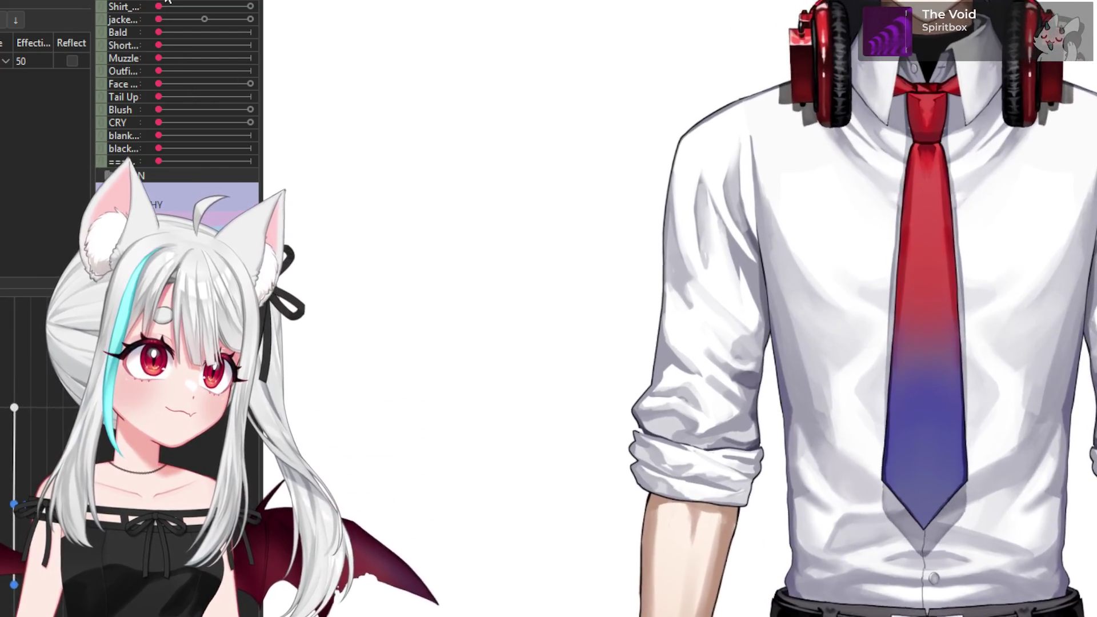
mouse_move(159, 19)
left_mouse_down()
mouse_move(287, 39)
mouse_move(149, 20)
left_mouse_up()
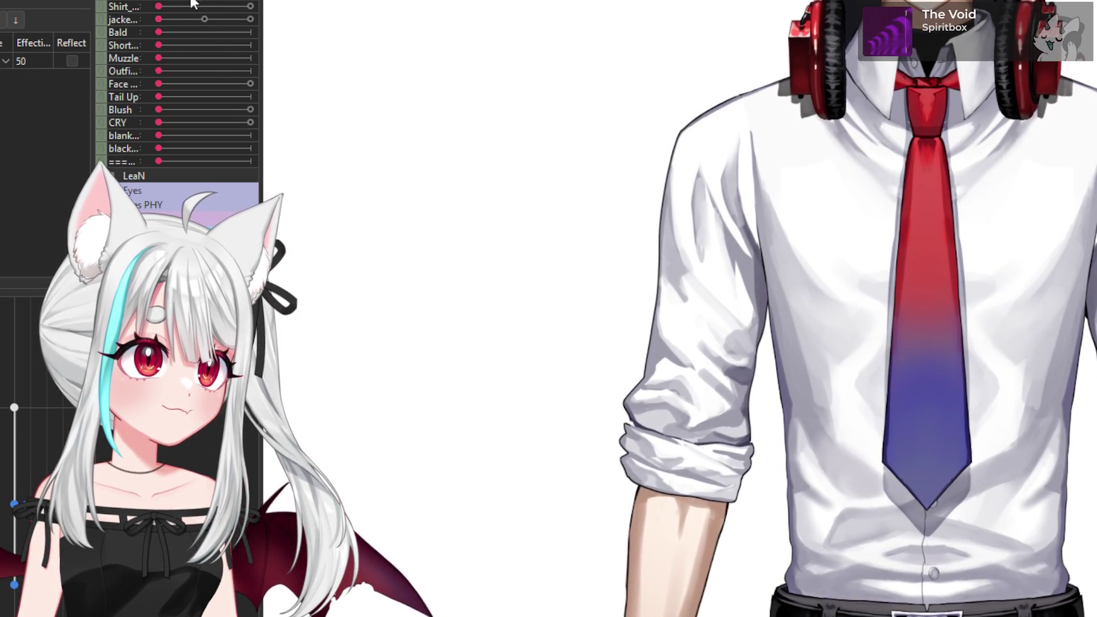
mouse_move(160, 19)
left_mouse_down()
mouse_move(421, 39)
mouse_move(57, 96)
left_mouse_up()
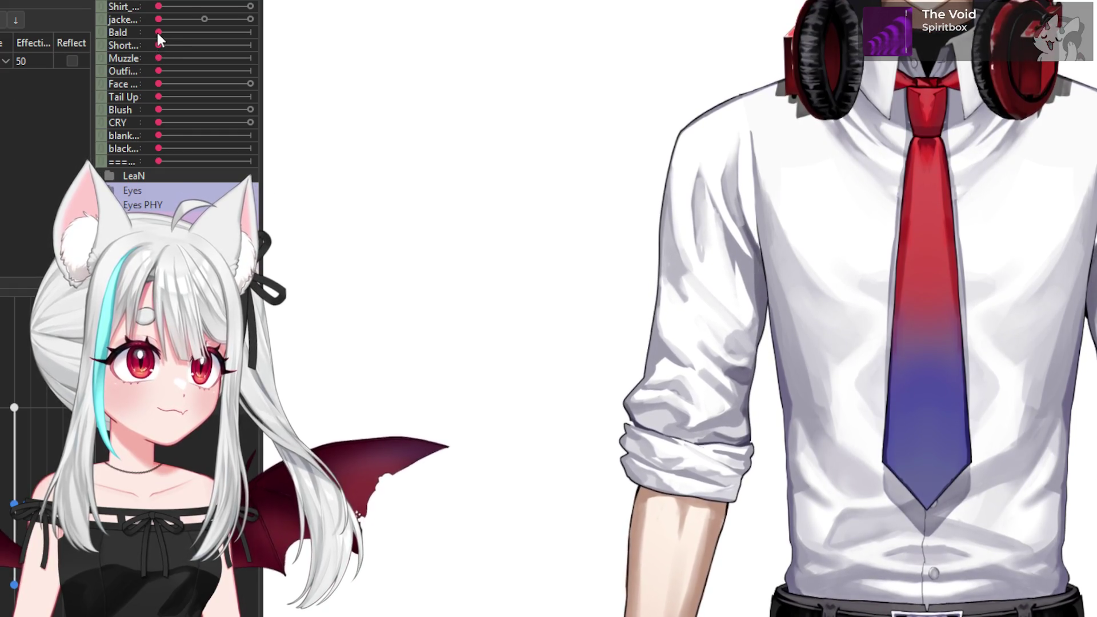
mouse_move(162, 19)
left_mouse_down()
mouse_move(249, 23)
mouse_move(87, 37)
left_mouse_up()
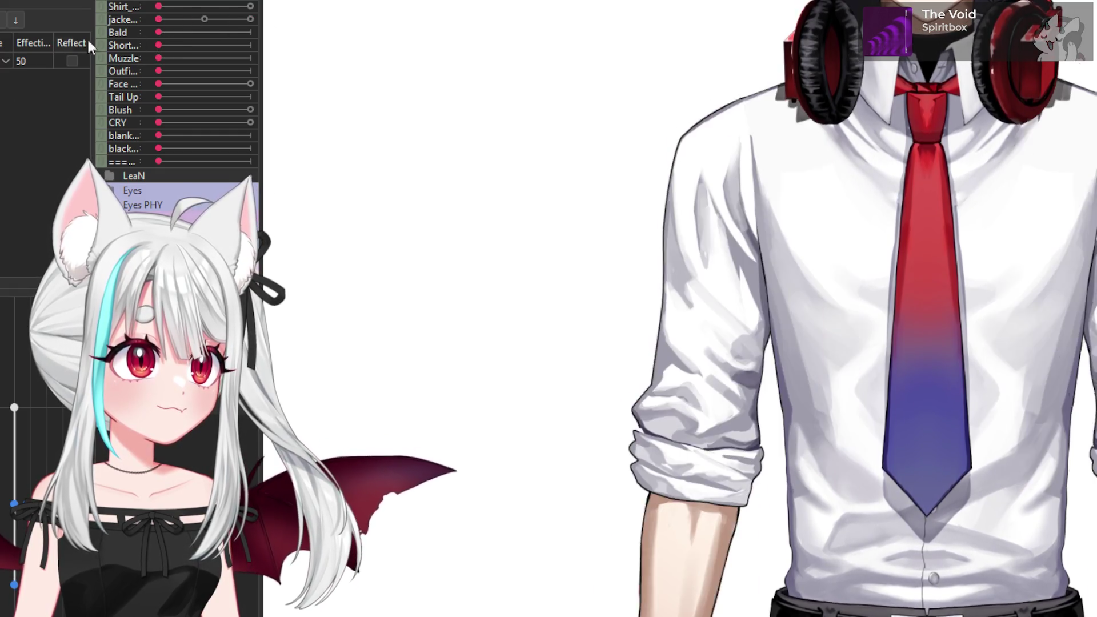
left_click_drag(159, 6, 306, 15)
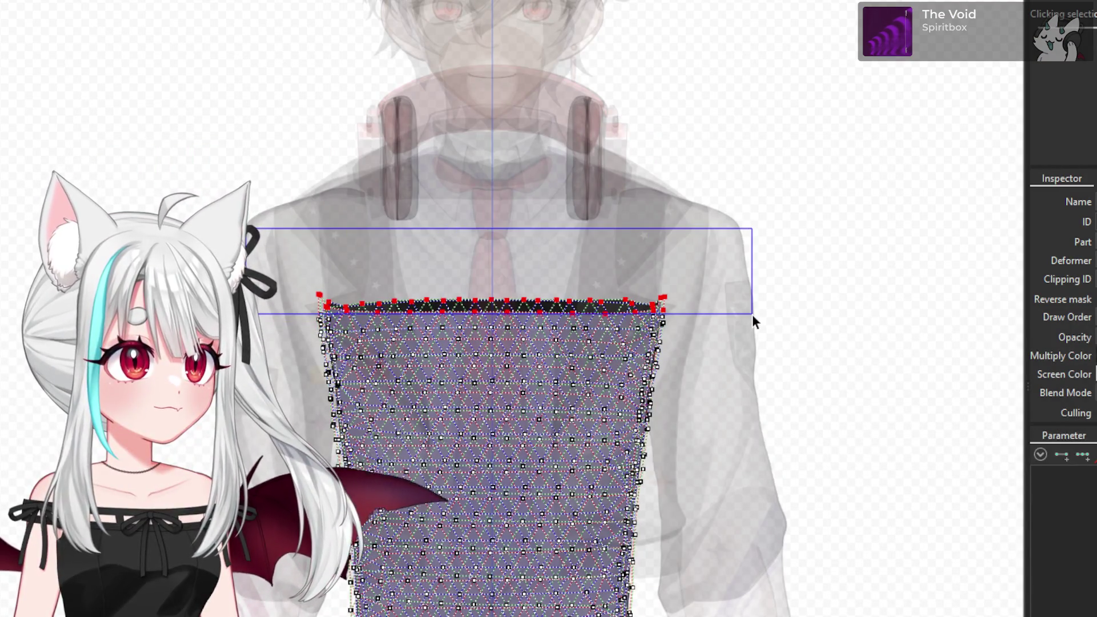
- Select the top row of torso vertices on the shirt mesh and remove them
left_click_drag(751, 314, 768, 338)
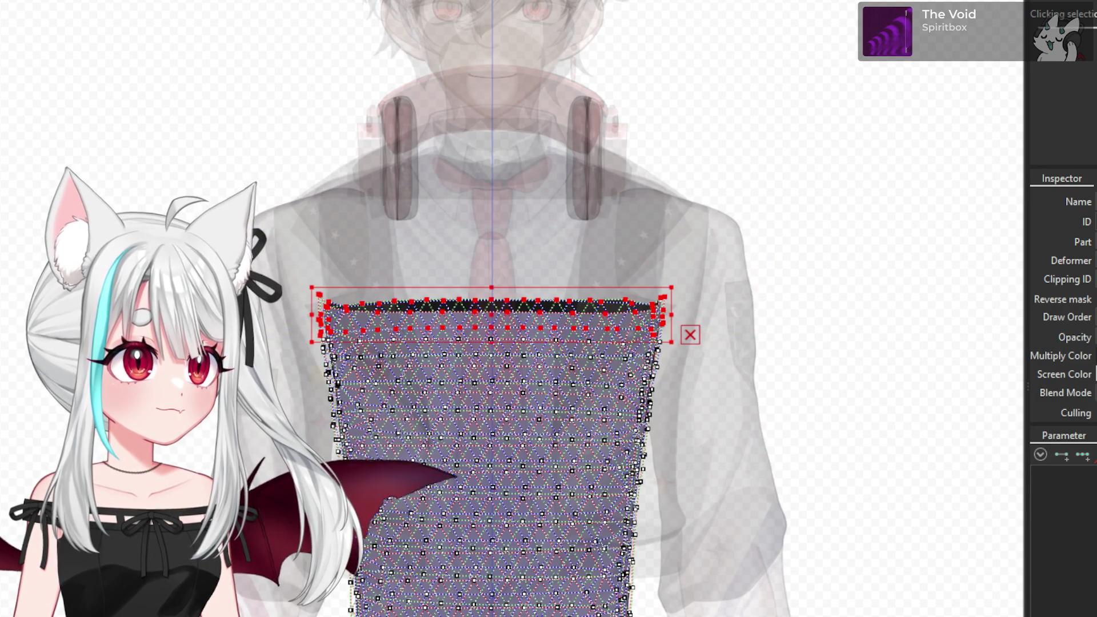
key("Return")
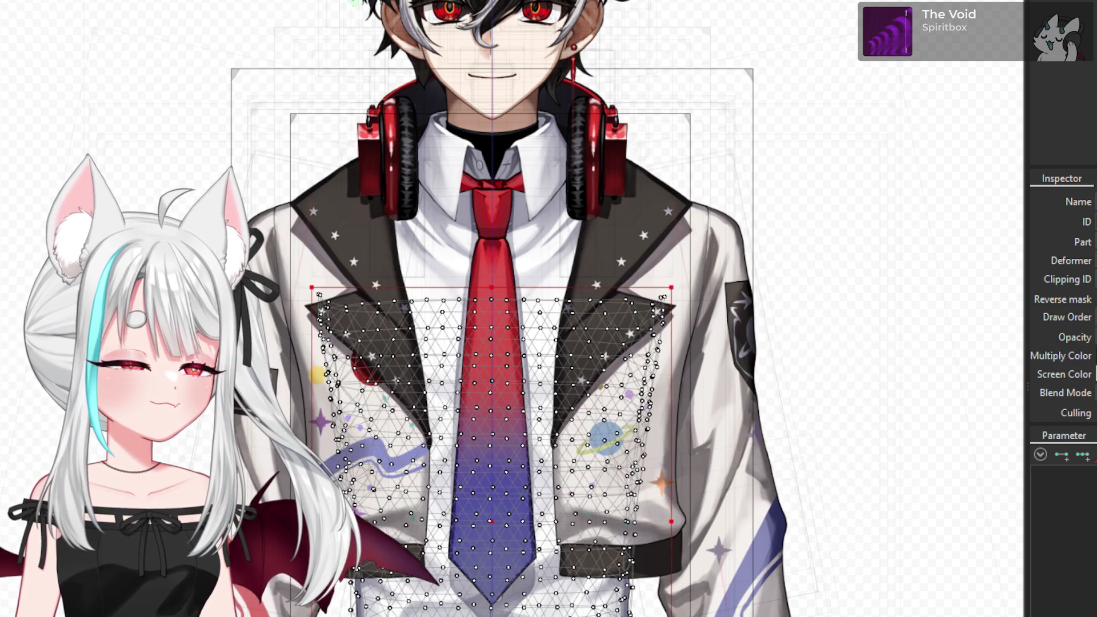
mouse_move(175, 197)
left_mouse_down()
mouse_move(332, 283)
mouse_move(775, 337)
left_mouse_up()
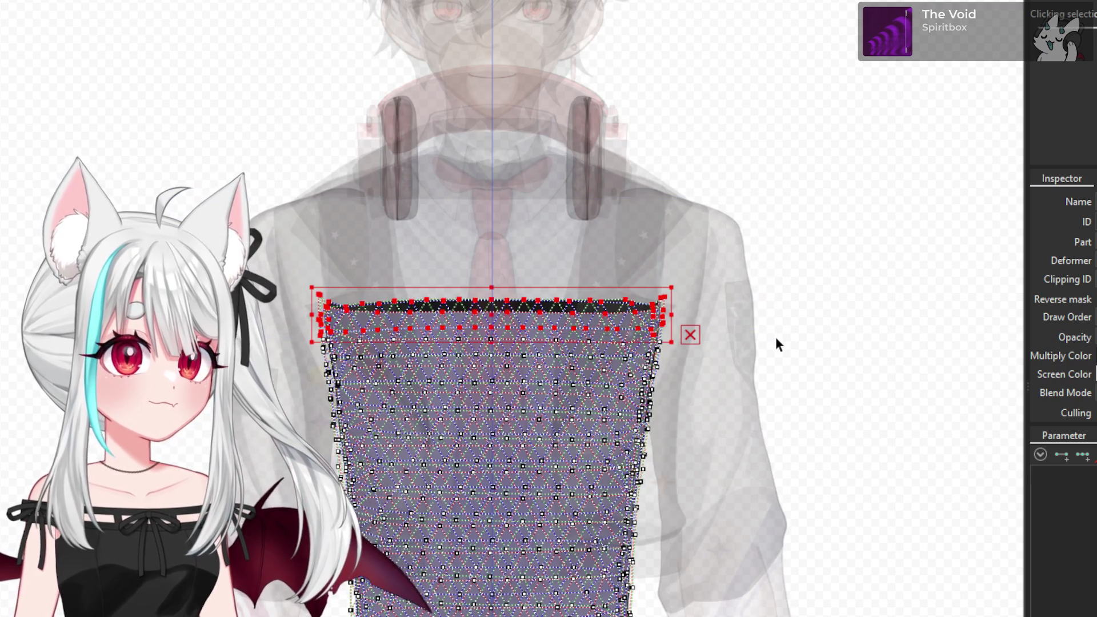
left_click(774, 335)
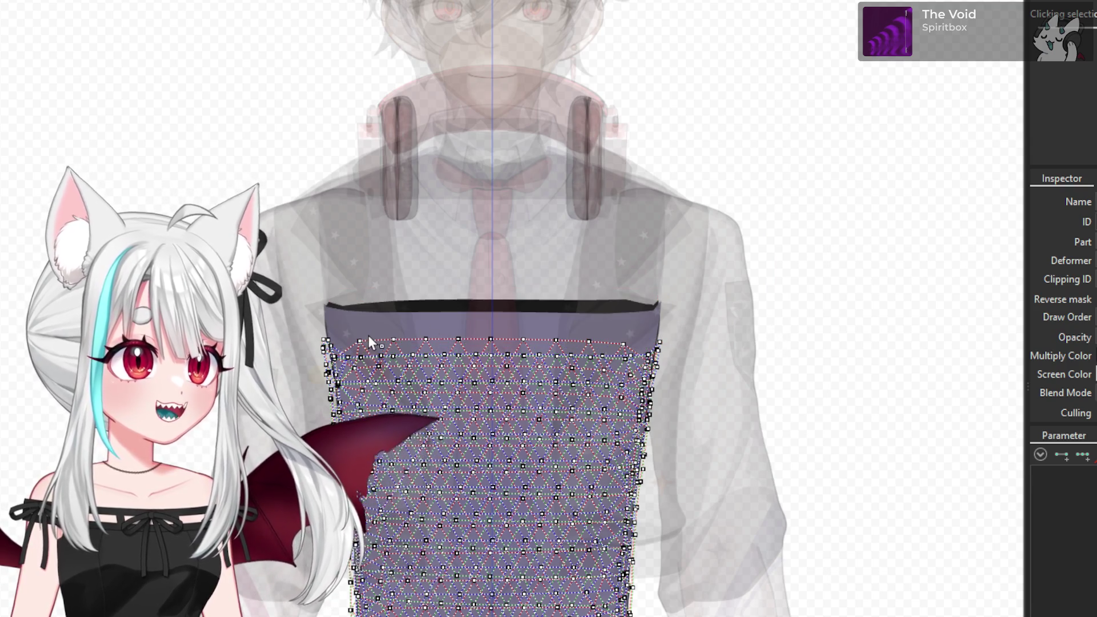
- Zoom in and select a vertex along the jacket-front mesh edge
scroll(342, 340, "up", 5)
scroll(342, 339, "down", 2)
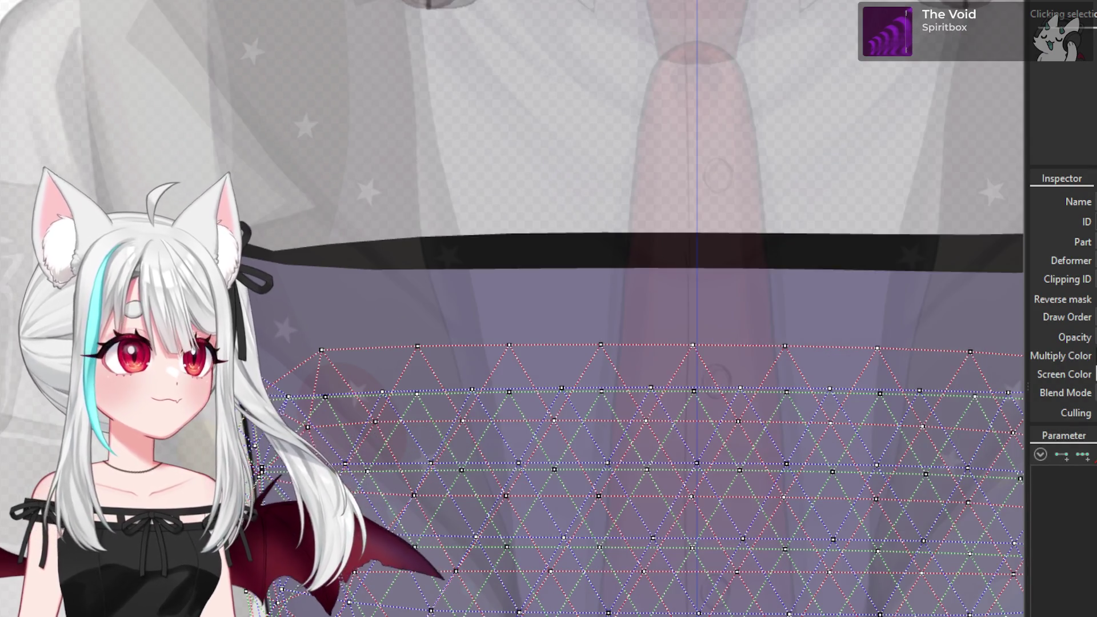
scroll(336, 344, "up", 3)
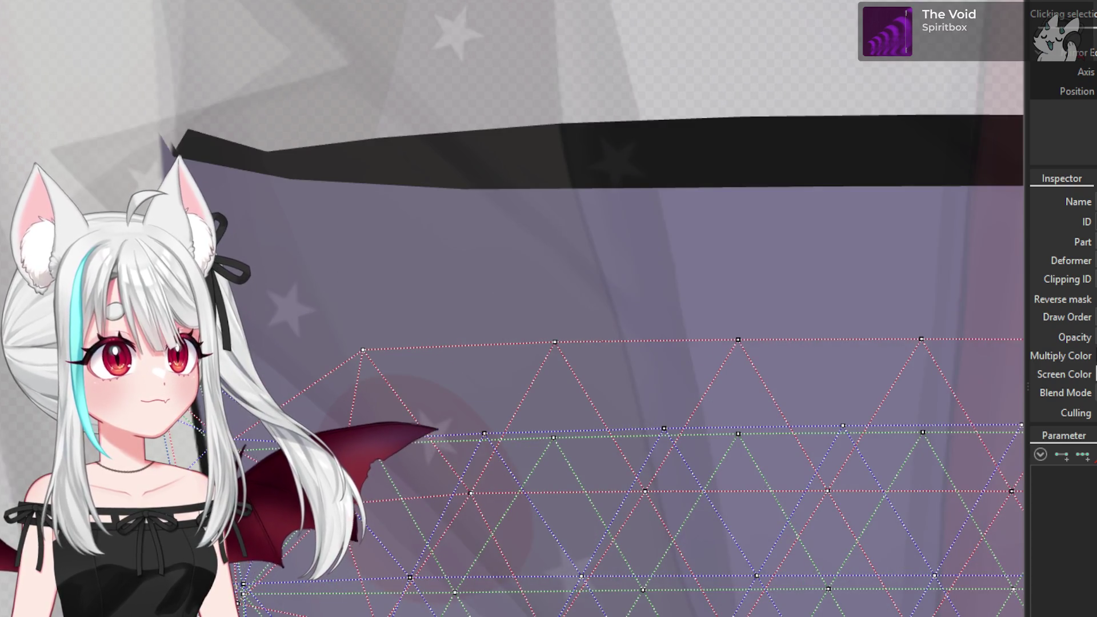
scroll(336, 344, "down", 1)
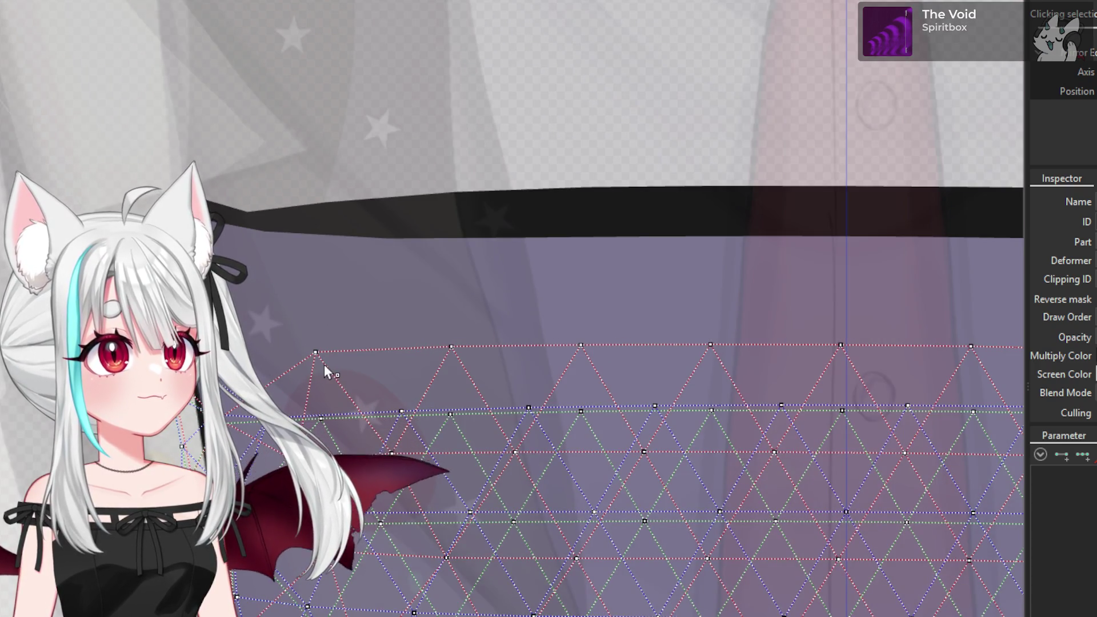
scroll(320, 354, "up", 3)
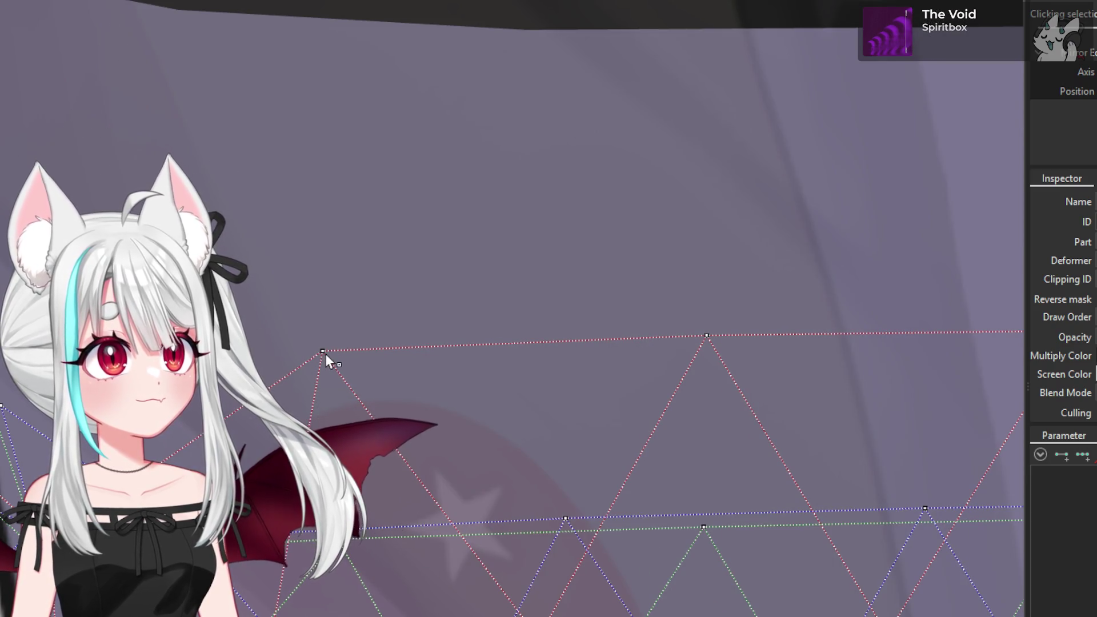
left_click(323, 351)
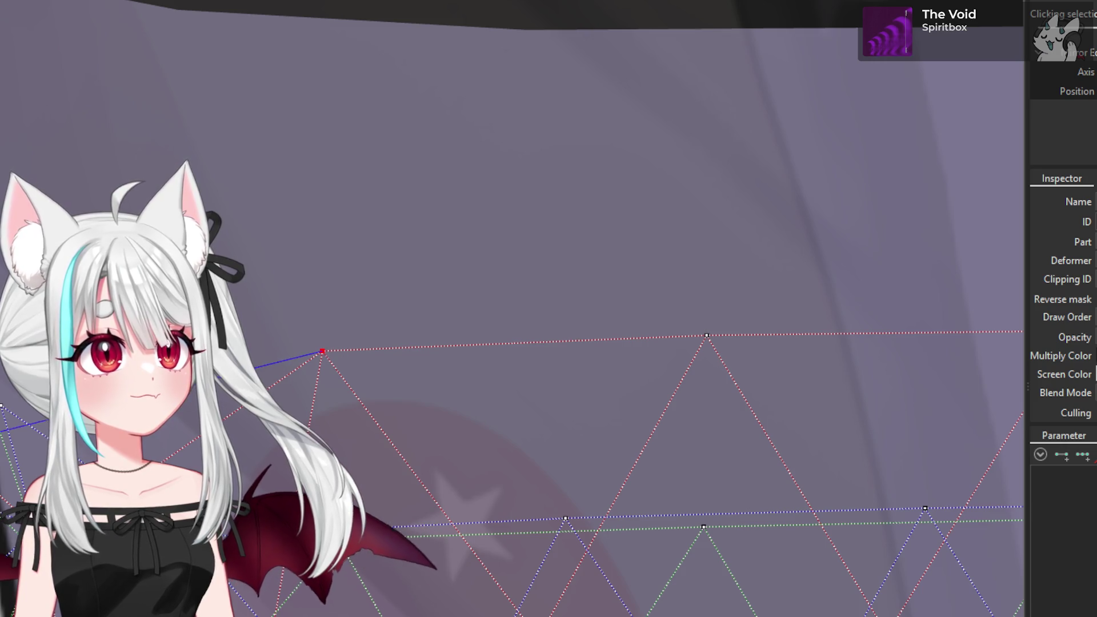
scroll(320, 342, "down", 3)
scroll(320, 343, "up", 3)
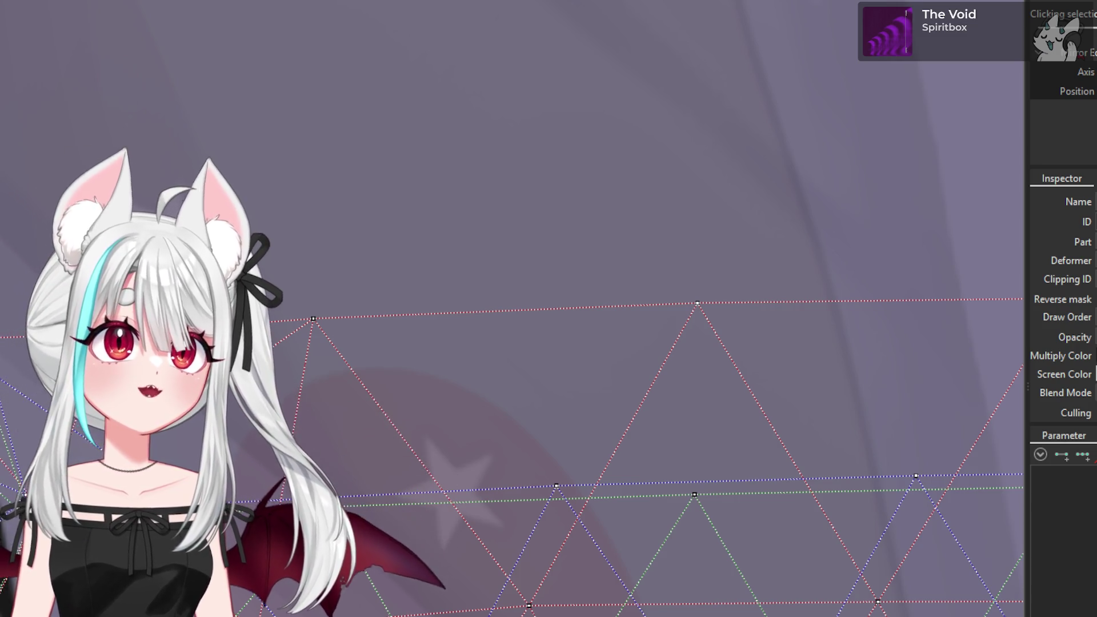
- Finish refining the jacket-front edge and exit mesh editing to view the full outfit
scroll(513, 308, "down", 4)
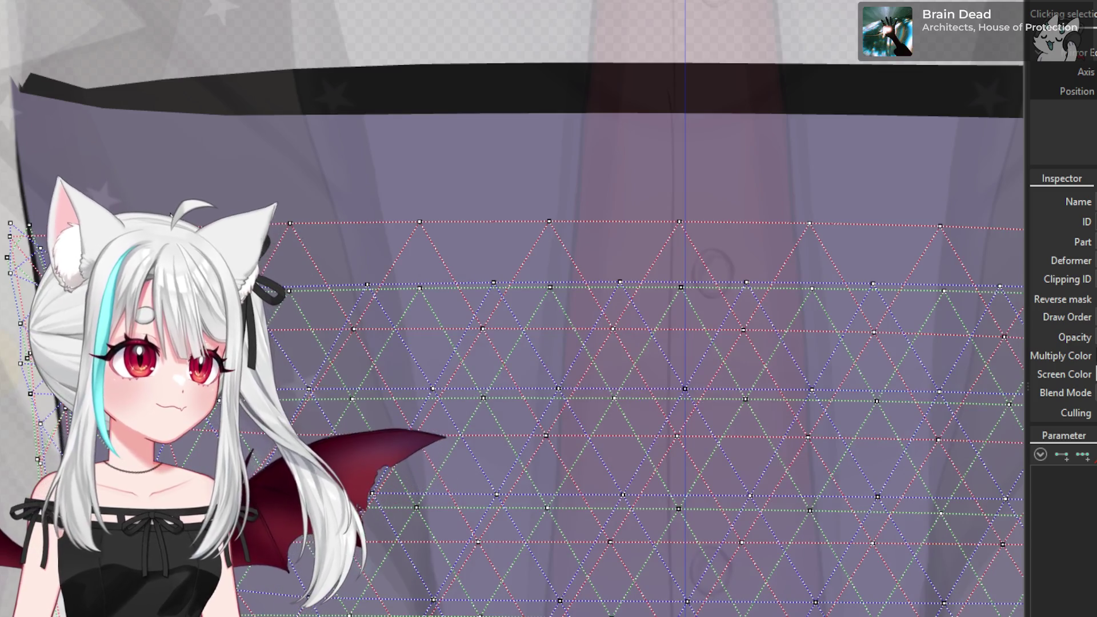
scroll(212, 252, "down", 2)
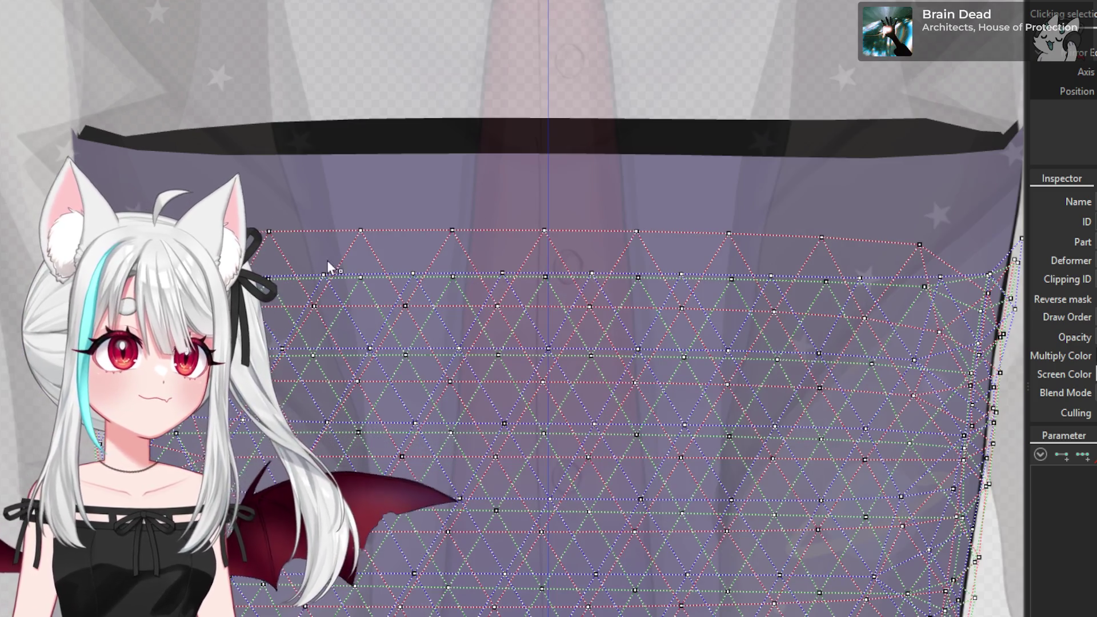
scroll(902, 258, "up", 5)
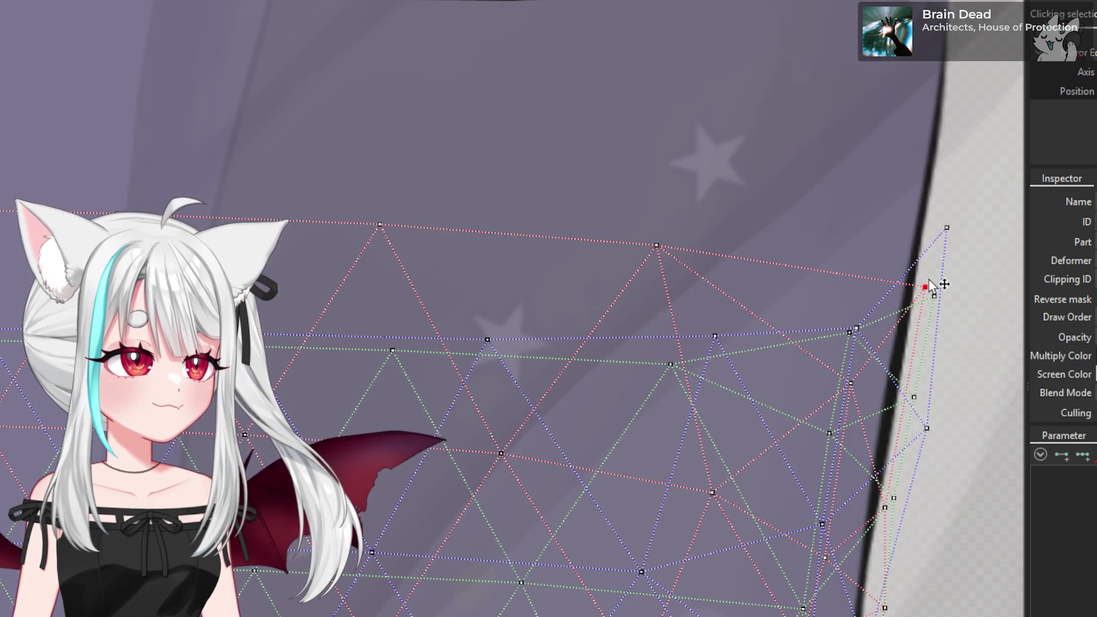
scroll(666, 243, "down", 5)
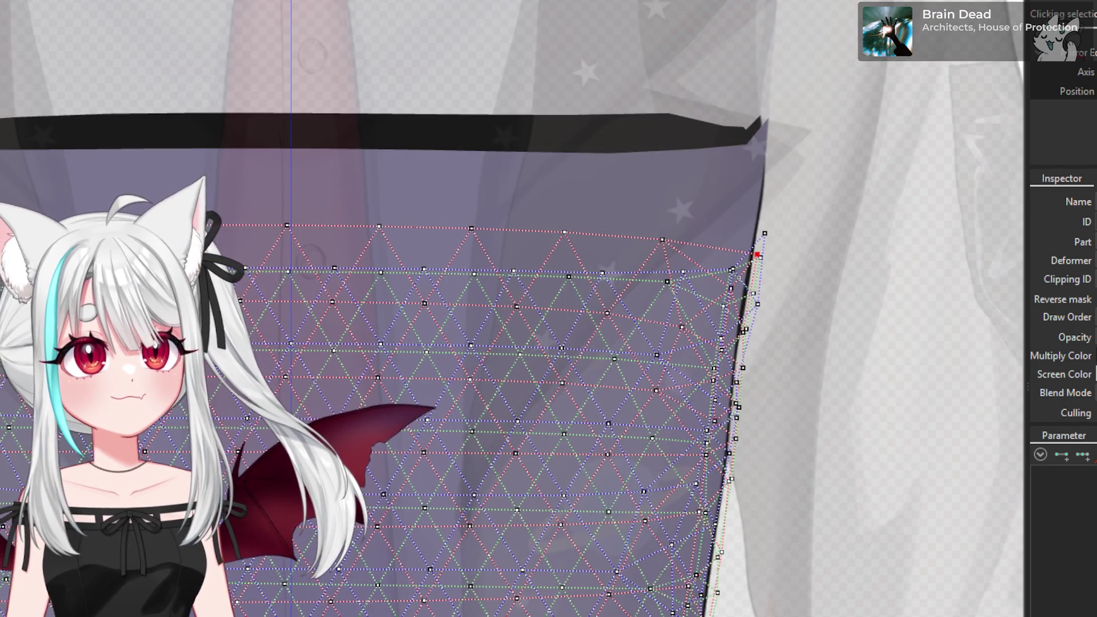
key("Return")
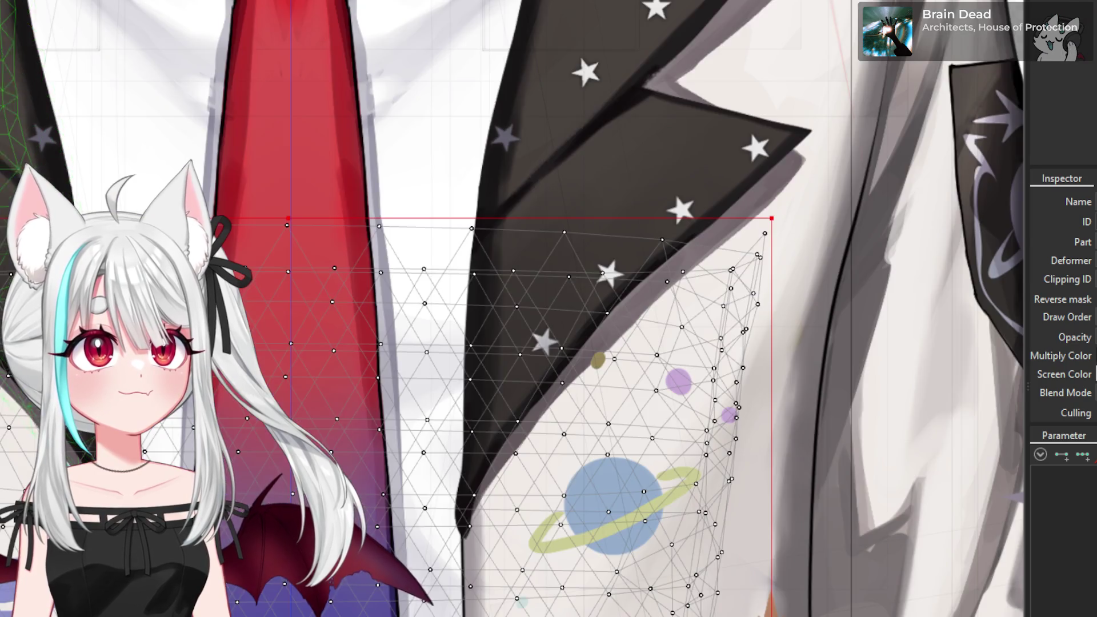
scroll(243, 127, "down", 2)
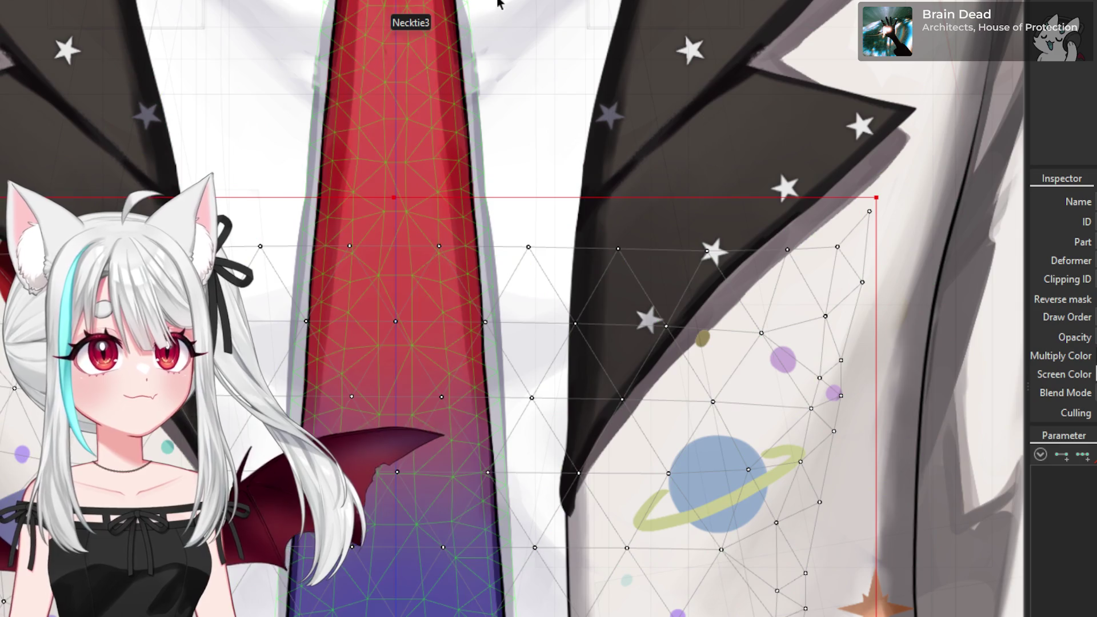
scroll(588, 85, "down", 3)
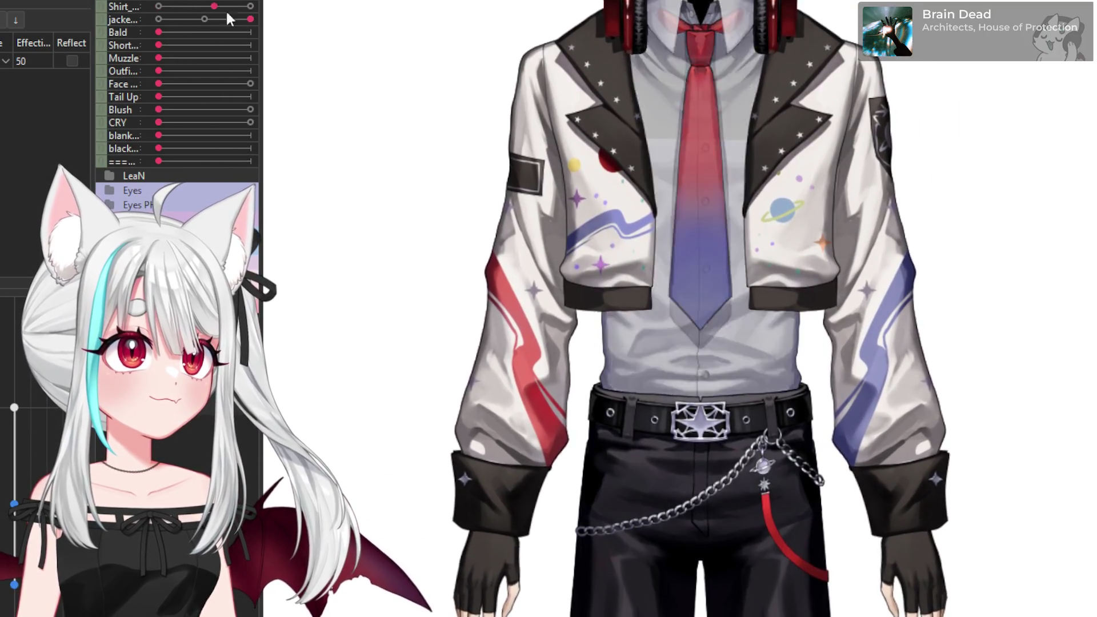
- Remove the jacket, switch to the black T-shirt, and test the LeaN parameter
left_click(165, 18)
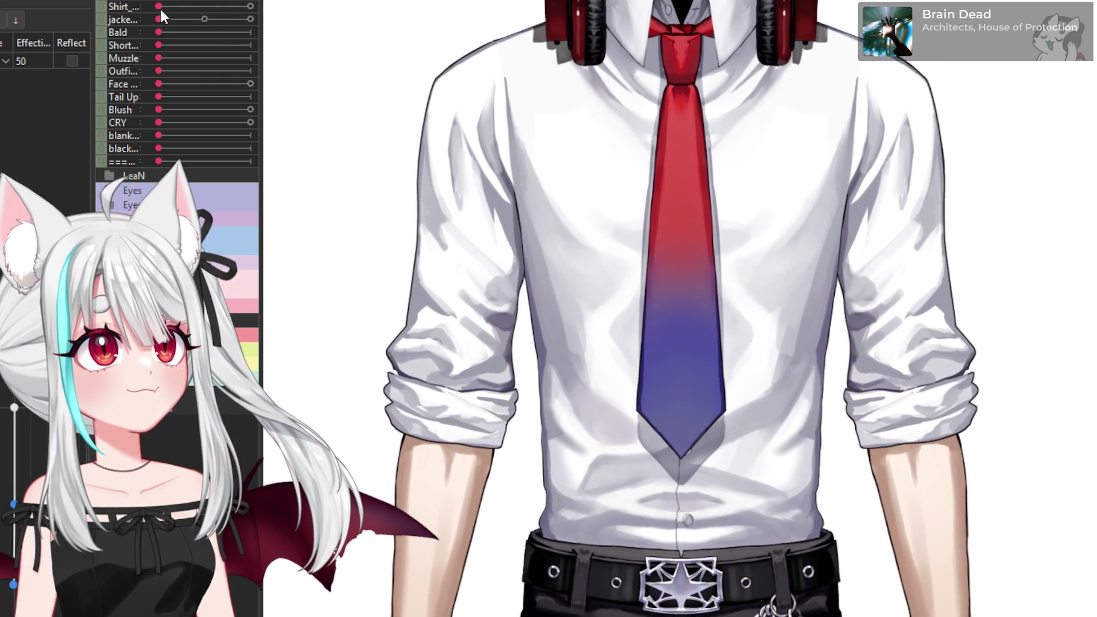
left_click_drag(160, 10, 287, 11)
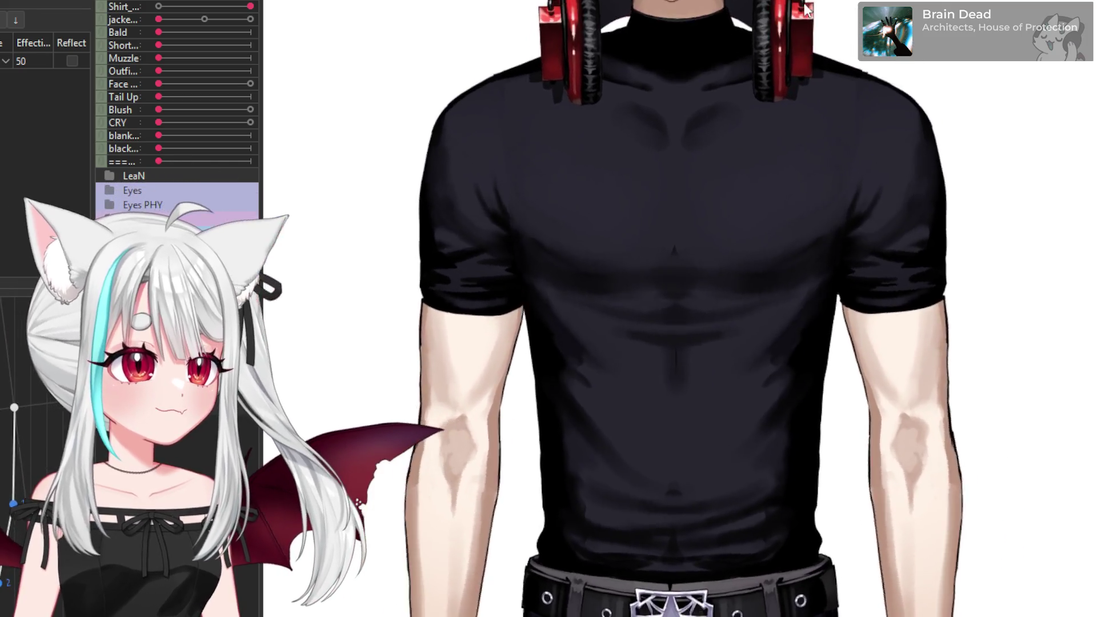
scroll(692, 121, "down", 3)
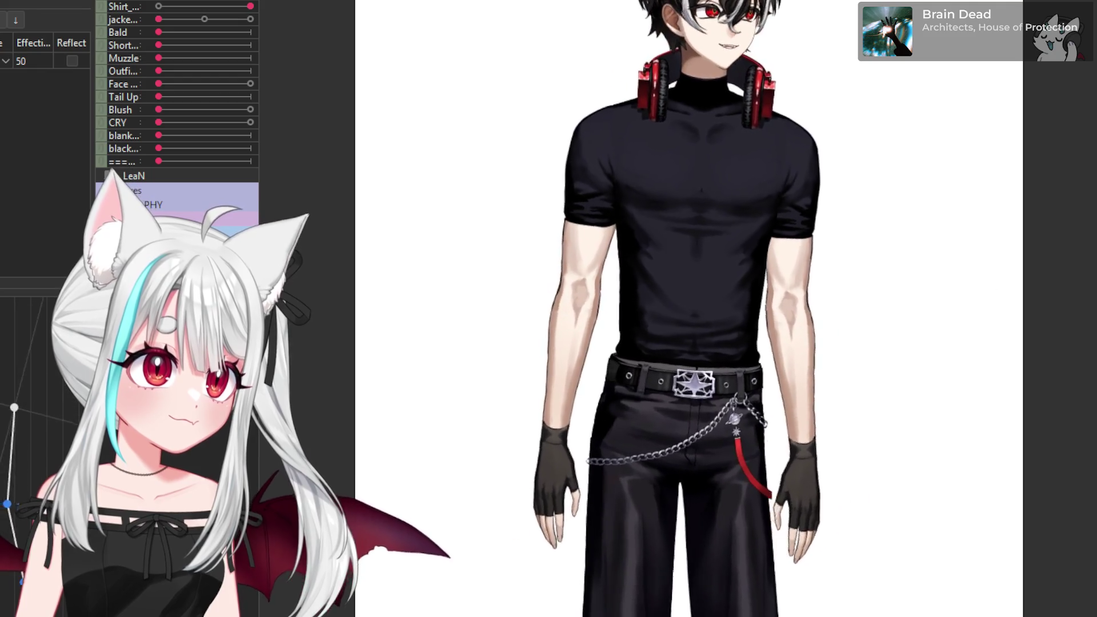
left_click(114, 175)
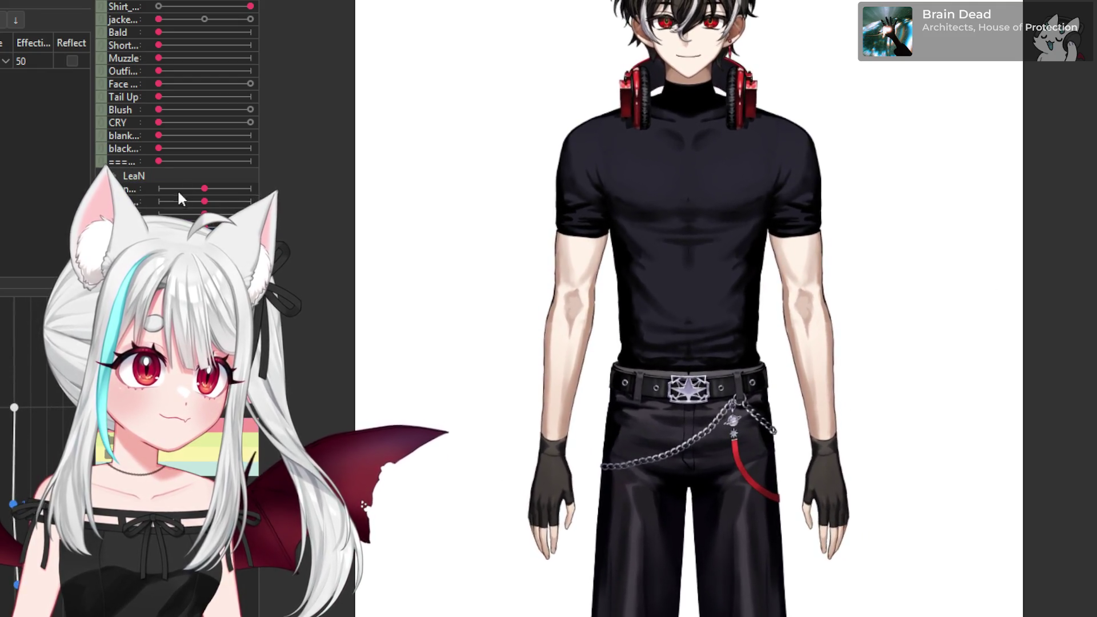
left_click_drag(178, 194, 394, 256)
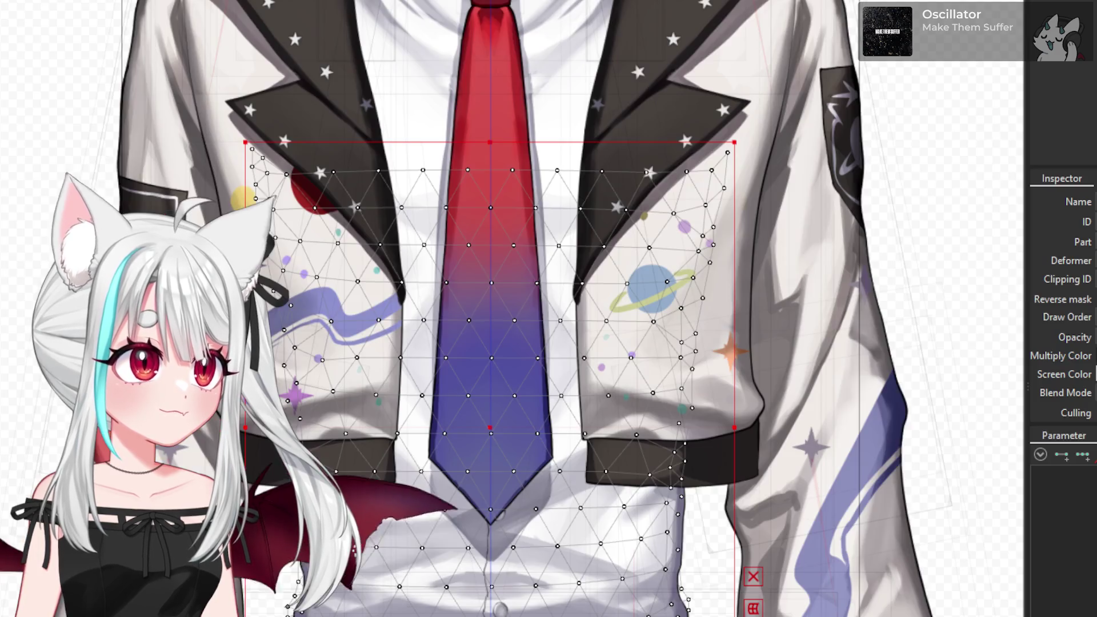
scroll(154, 264, "down", 3)
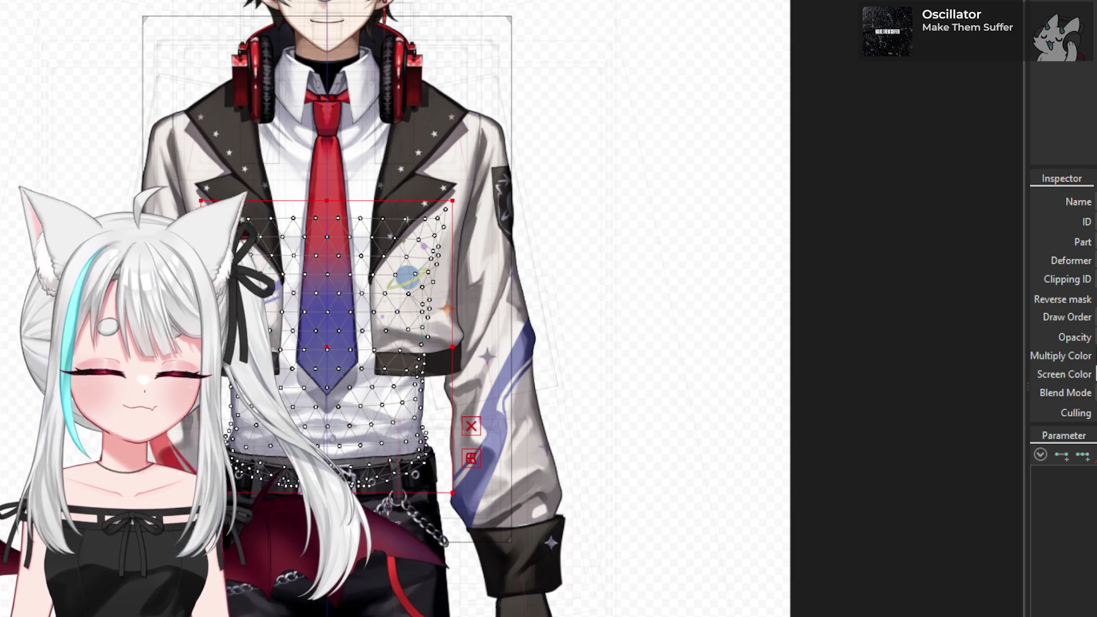
scroll(1062, 542, "up", 5)
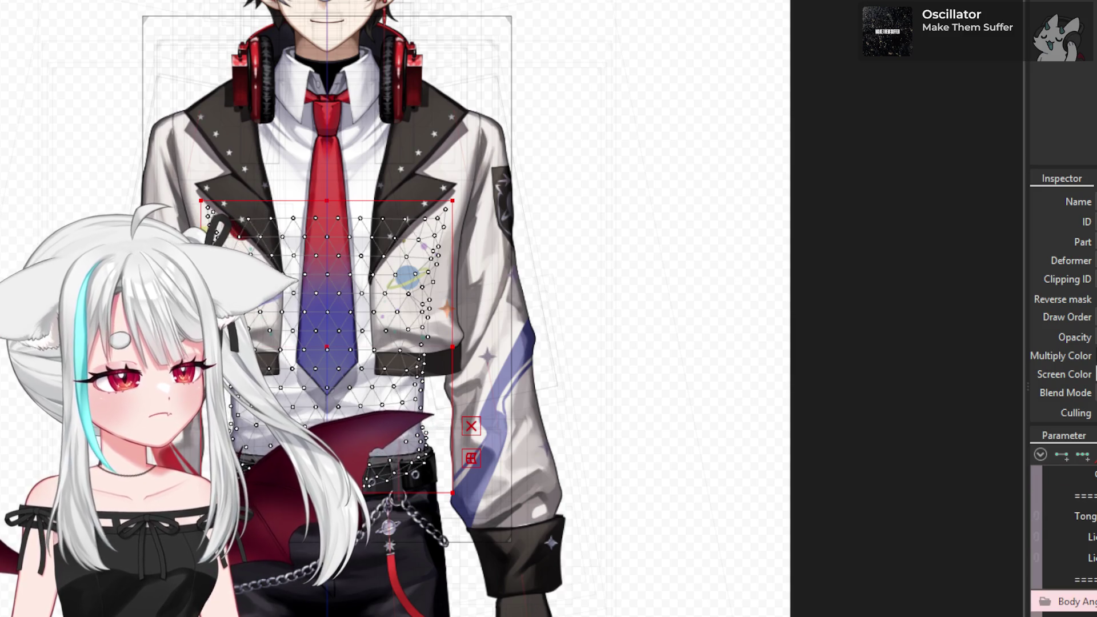
scroll(1062, 537, "down", 3)
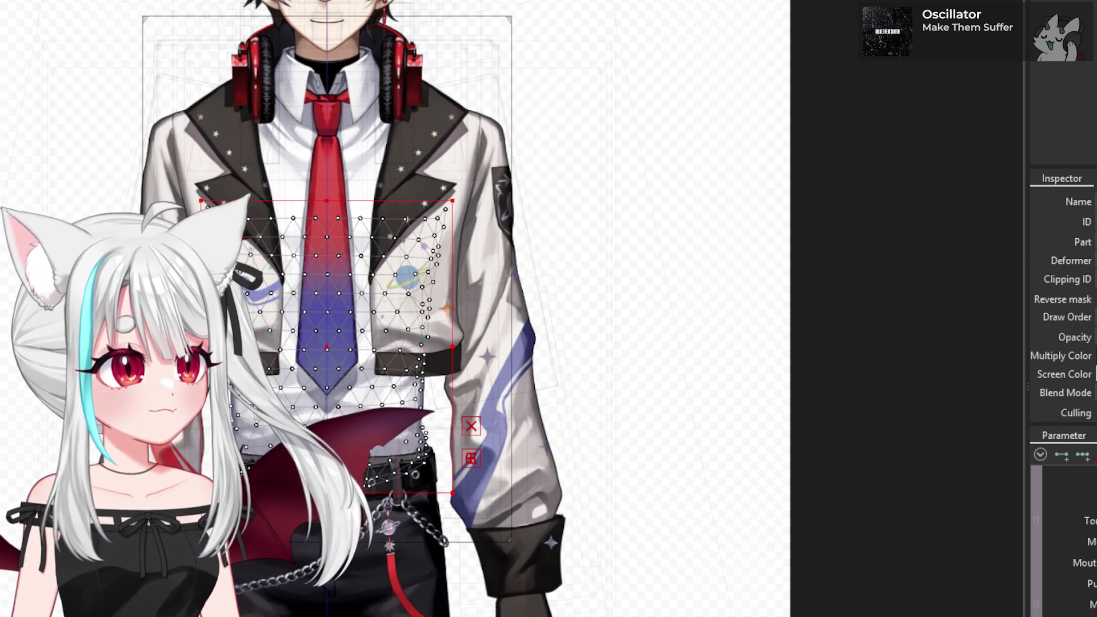
scroll(1062, 536, "down", 5)
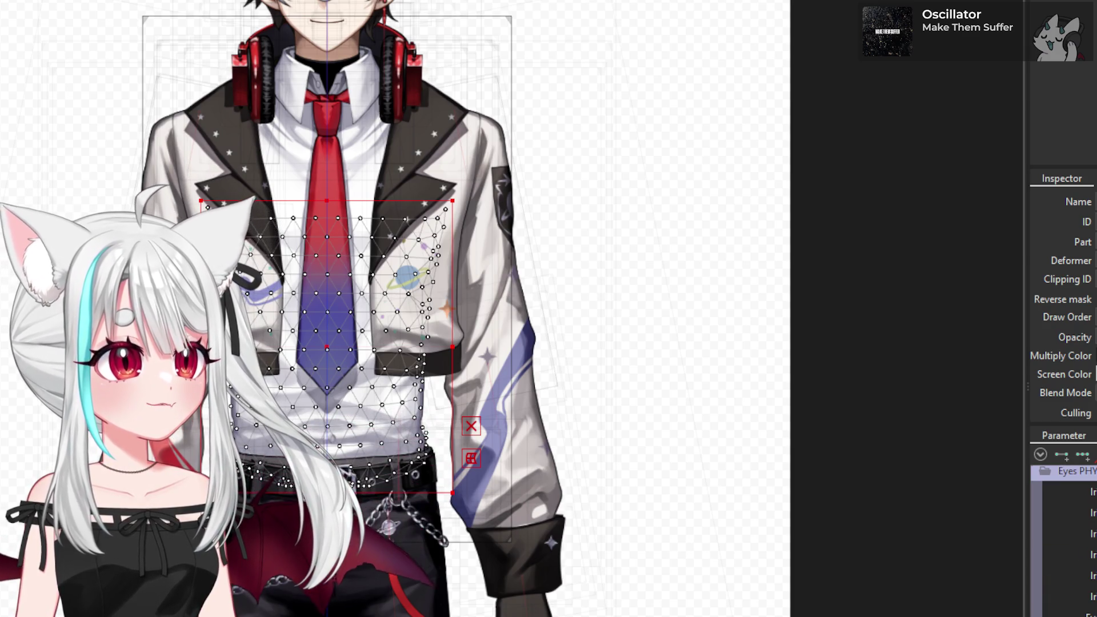
scroll(1062, 537, "up", 3)
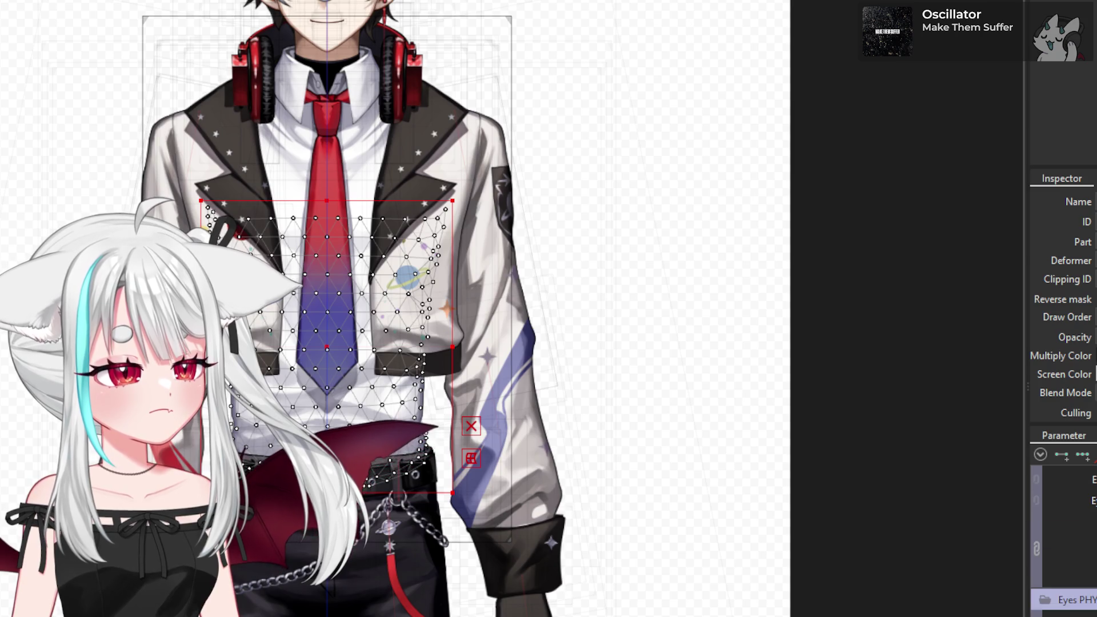
scroll(1062, 537, "up", 5)
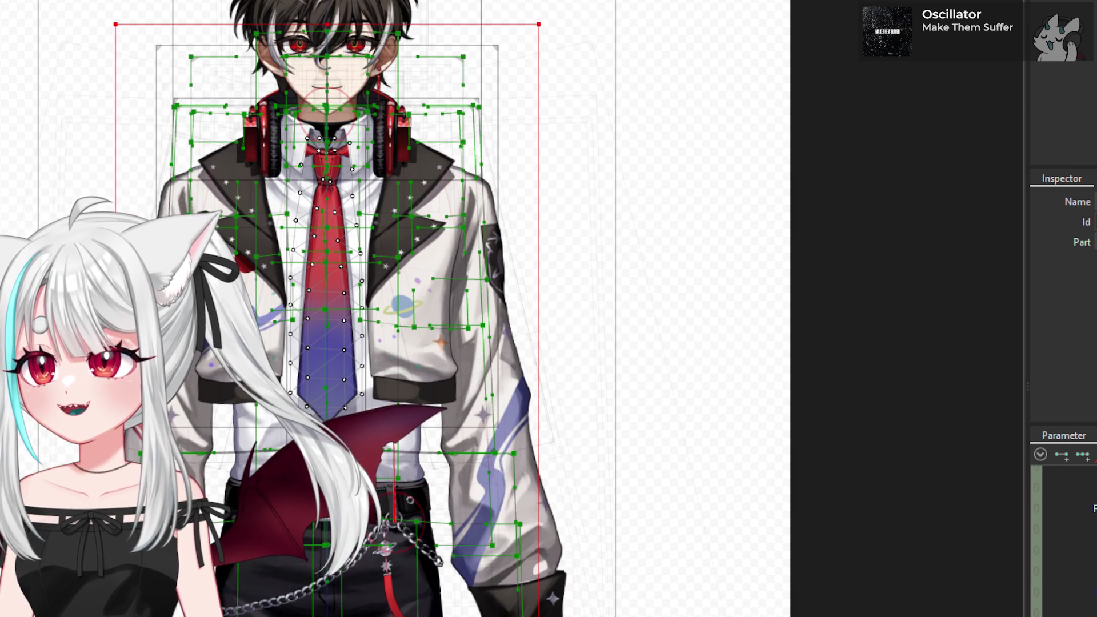
- In Chrome, widen the window and scroll to the Caesar Anthonio Zeppeli intro and infobox
key("alt+Tab")
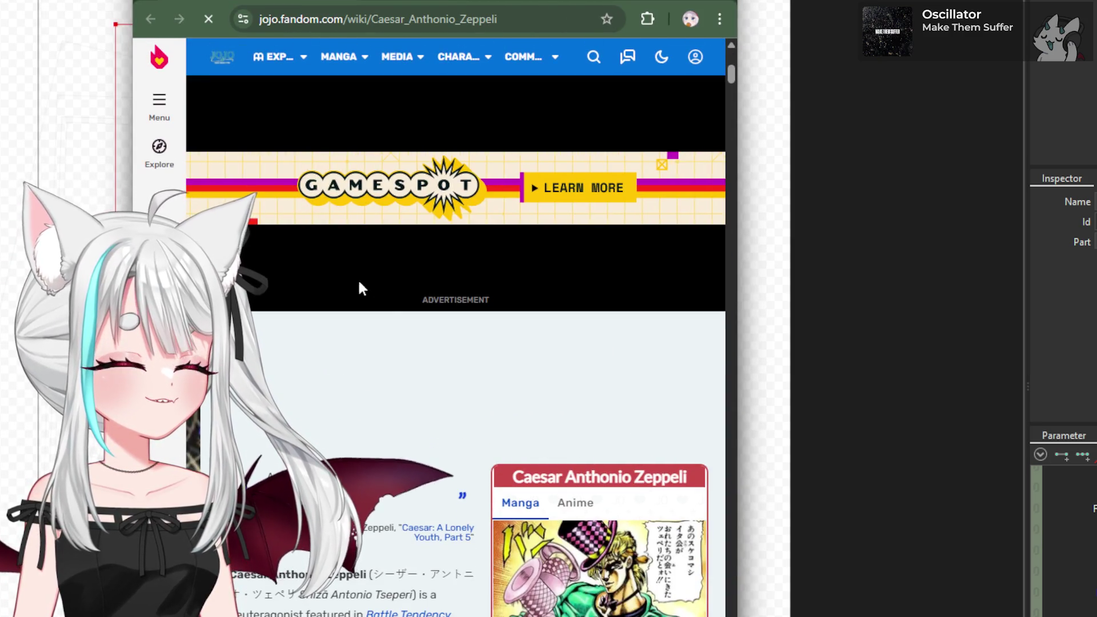
scroll(611, 441, "down", 4)
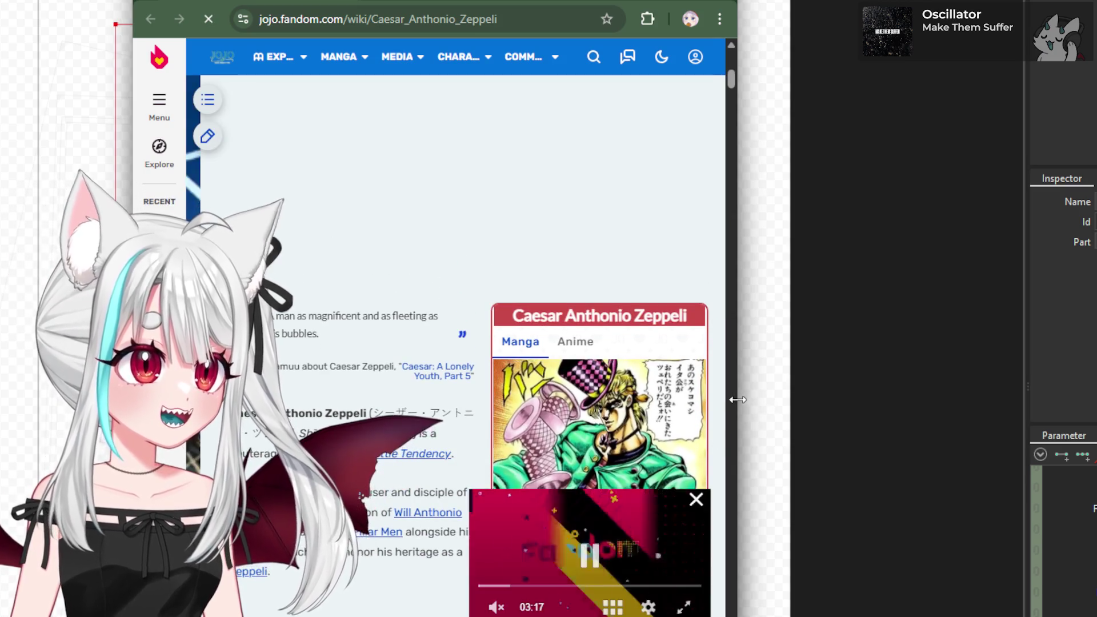
mouse_move(736, 400)
left_mouse_down()
mouse_move(913, 419)
mouse_move(755, 429)
left_mouse_up()
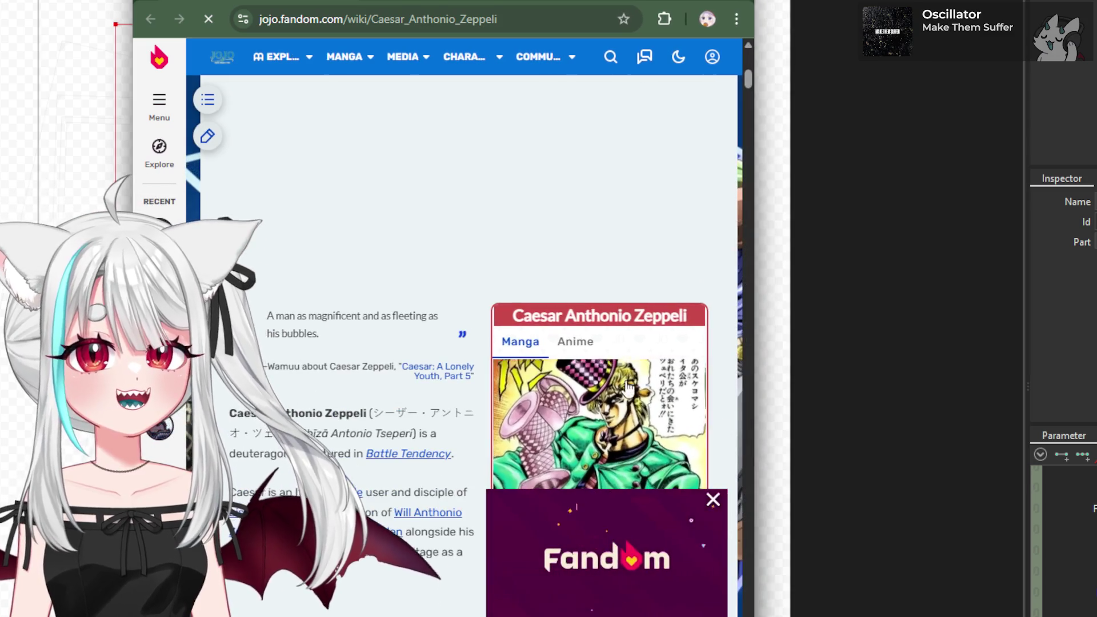
scroll(646, 398, "down", 3)
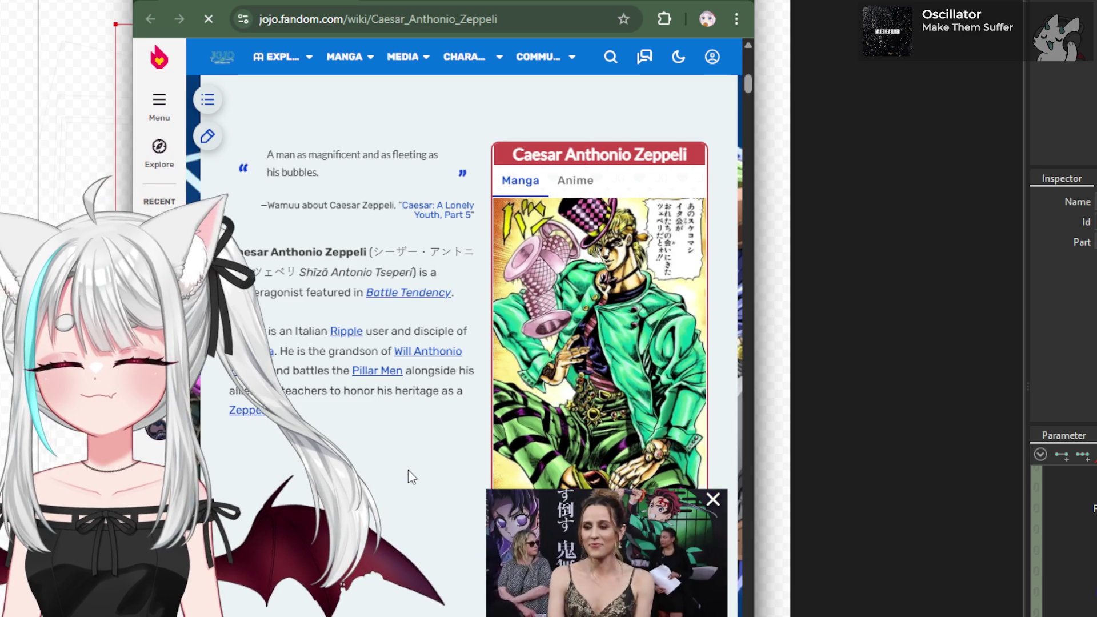
scroll(403, 477, "down", 1)
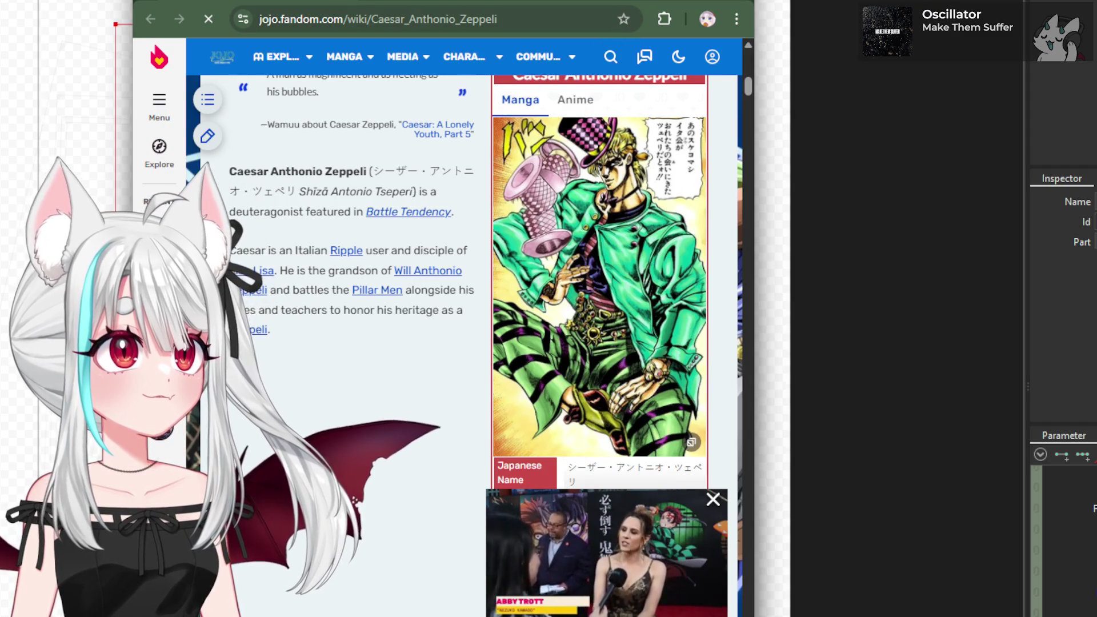
key("alt+Tab")
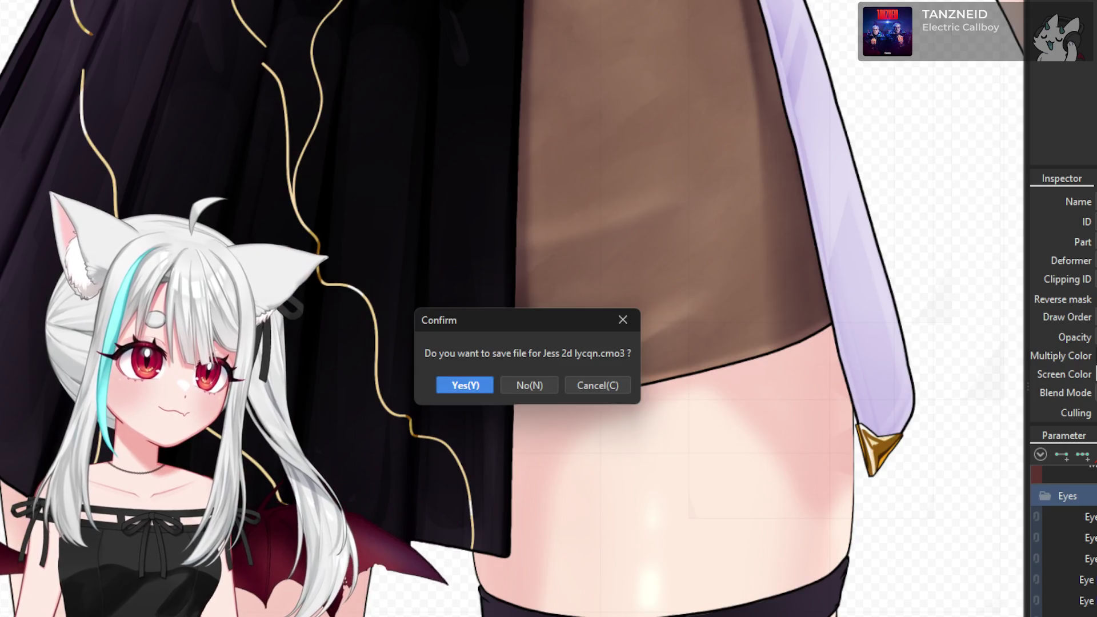
- Decline saving Jess 2d lycqn.cmo3 so the other model closes unsaved
left_click(523, 386)
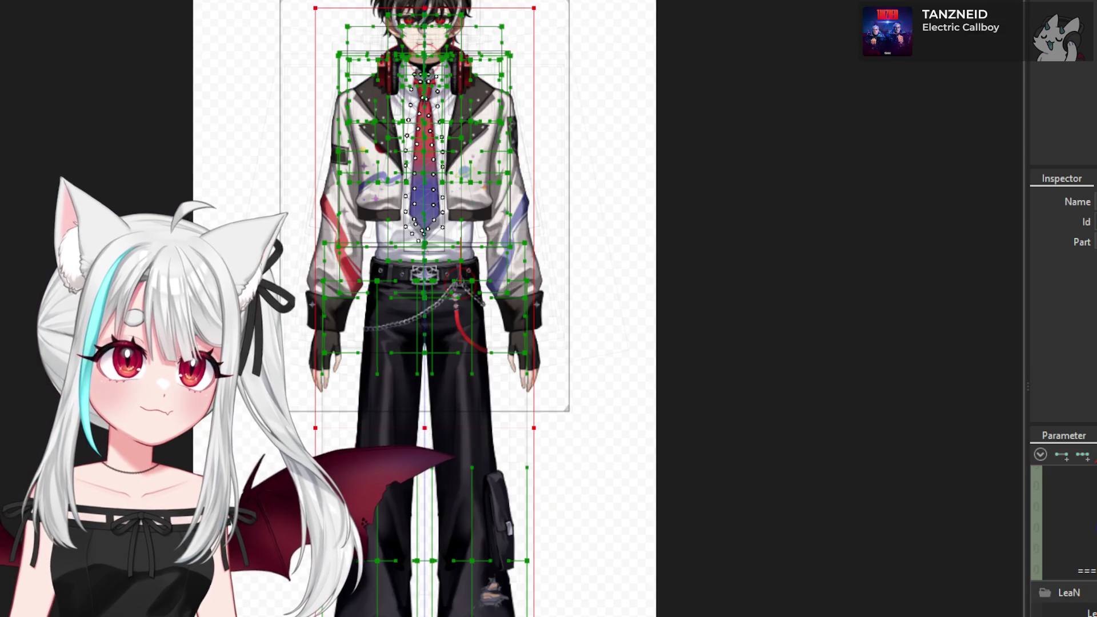
- Deselect to hide the deformer grids, then switch over to the cat photo in Discord
key("Escape")
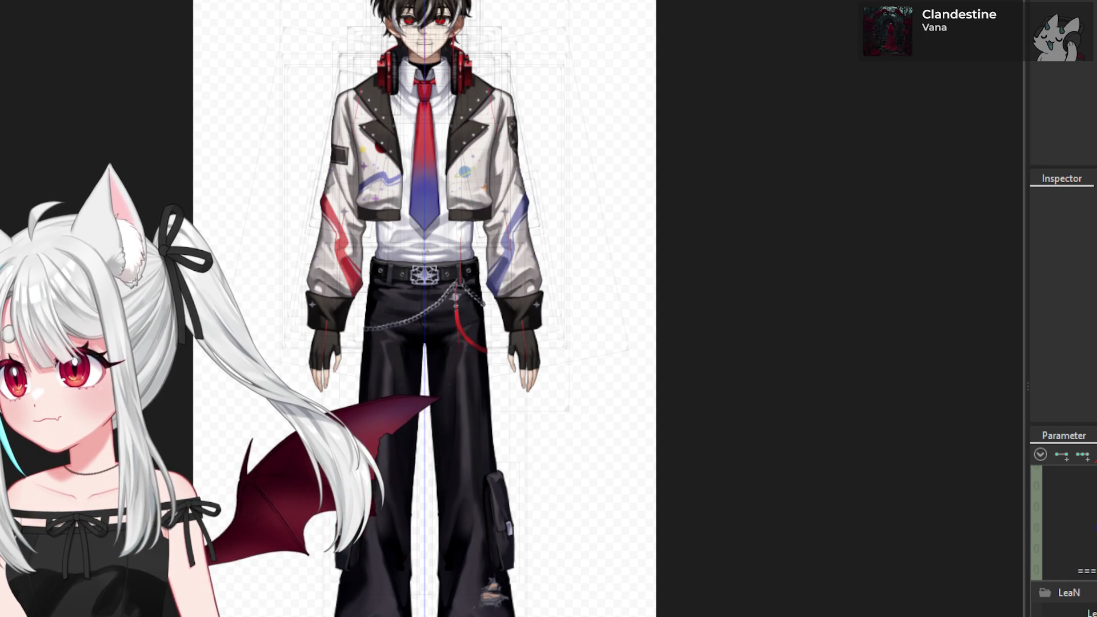
key("alt+Tab")
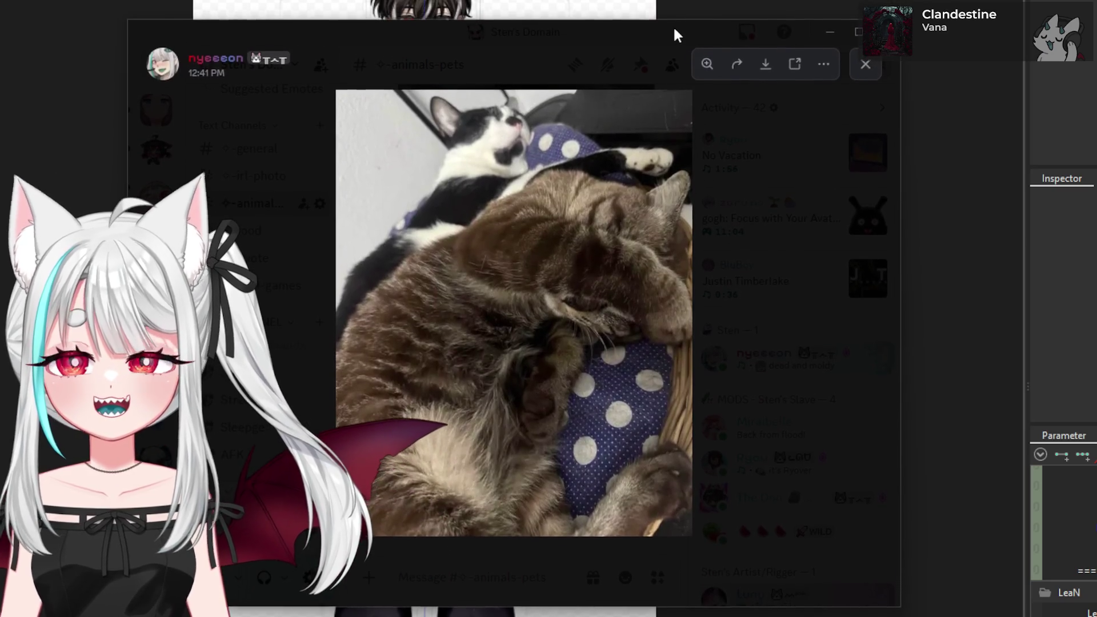
- Zoom the sleeping-cats photo in and back out, then move Discord aside to reveal the model
left_click(631, 262)
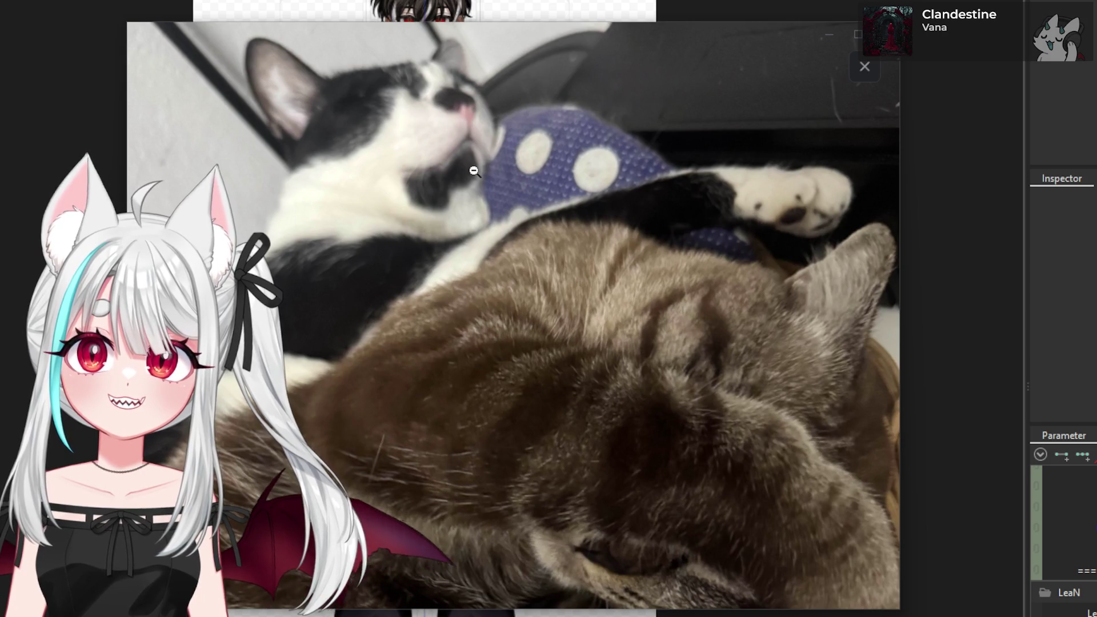
scroll(422, 126, "down", 3)
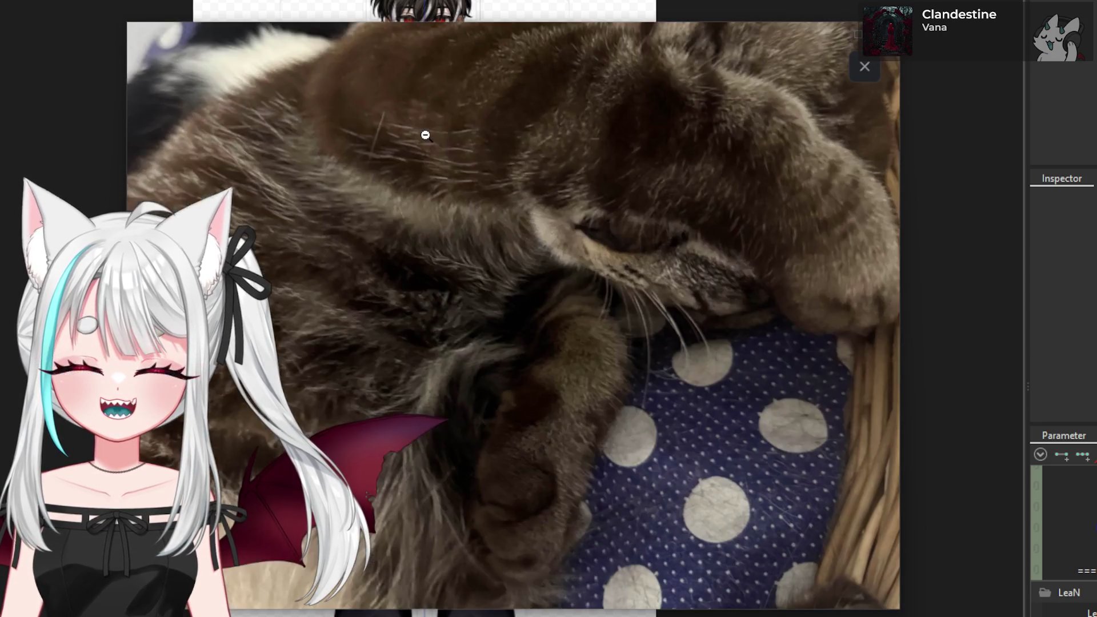
left_click(583, 179)
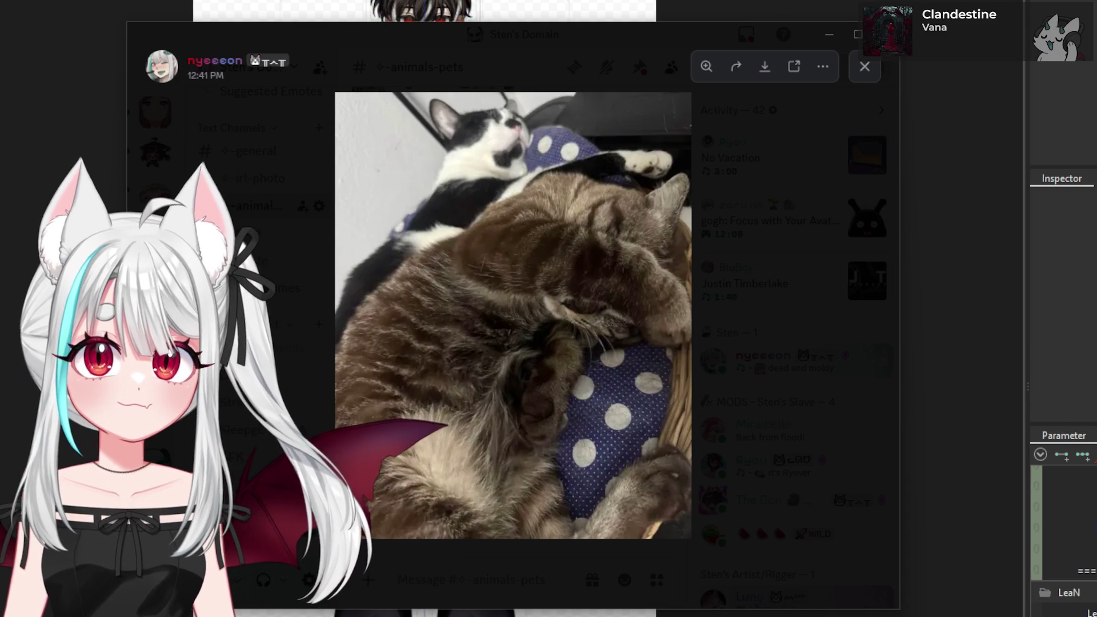
left_click_drag(419, 42, 0, 44)
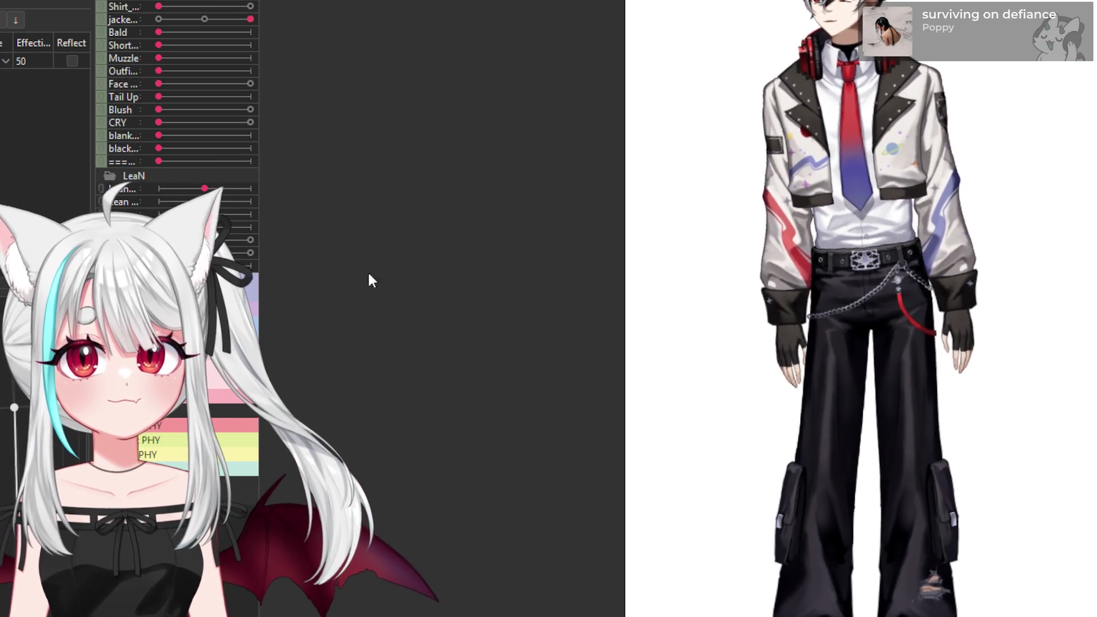
scroll(857, 331, "down", 2)
scroll(862, 342, "down", 1)
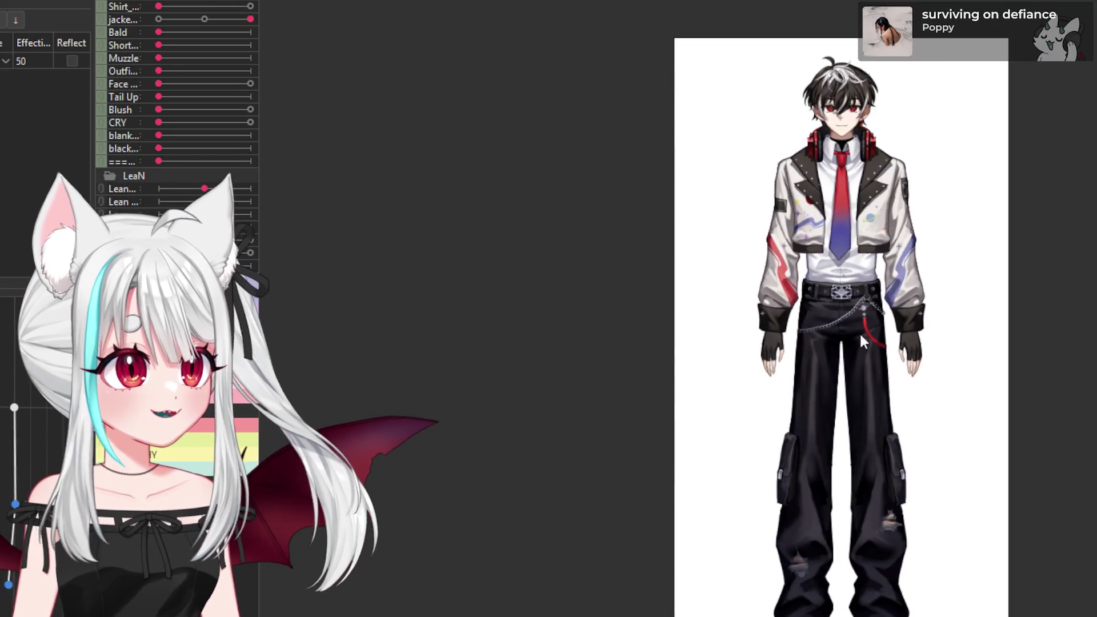
scroll(861, 342, "up", 3)
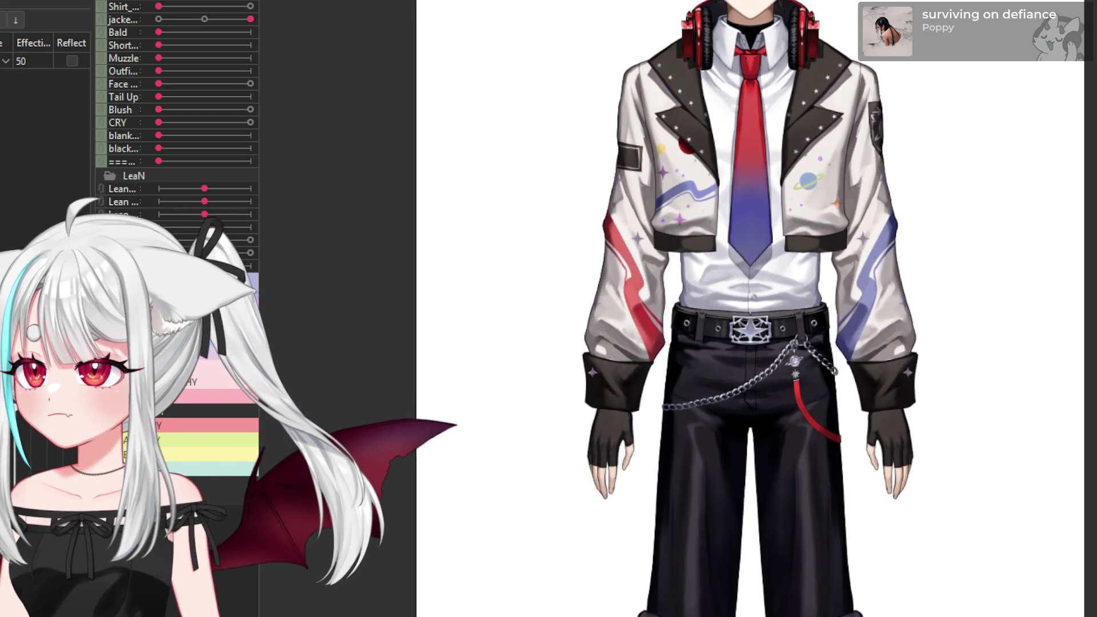
- Bring Discord back, scroll up the announcements, and view then close the April cooking-stream photo
mouse_move(0, 171)
left_mouse_down()
mouse_move(0, 148)
mouse_move(513, 85)
left_mouse_up()
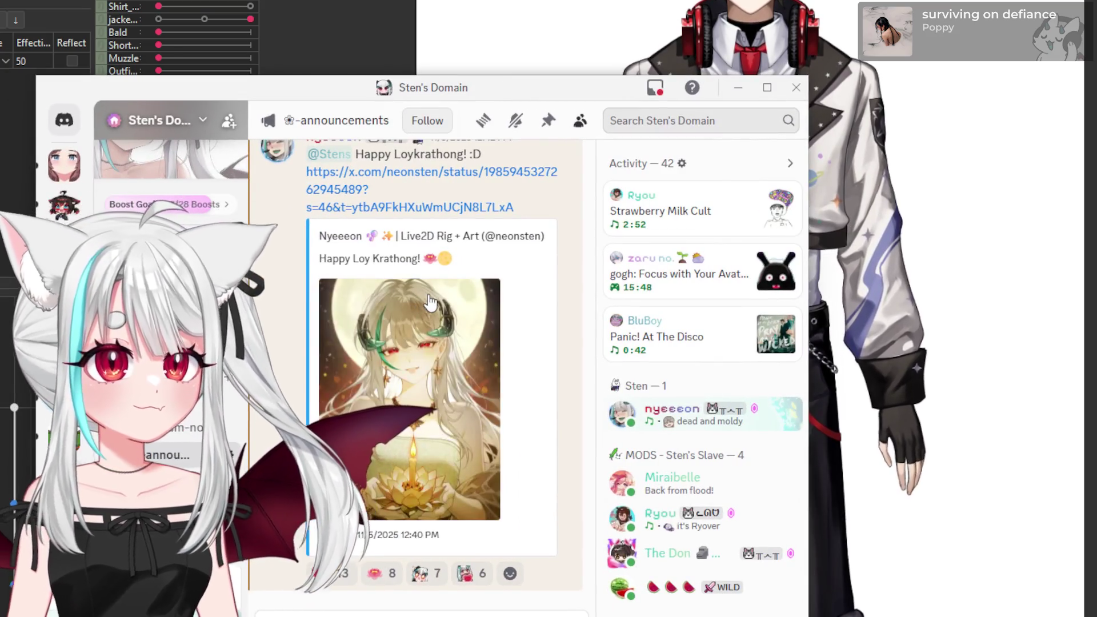
scroll(482, 396, "up", 15)
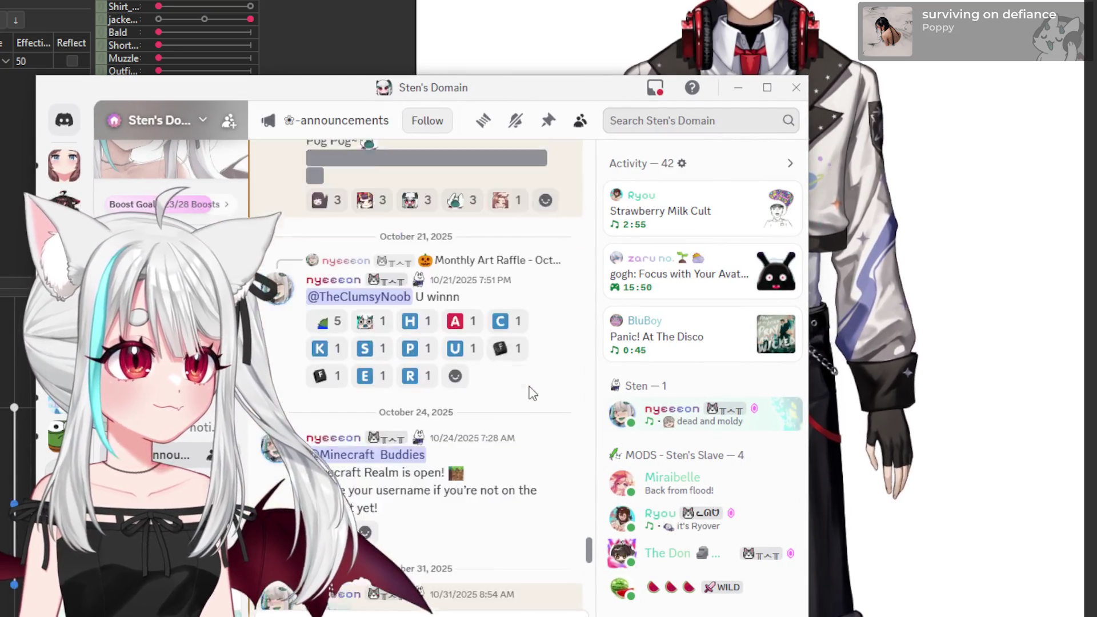
scroll(511, 433, "up", 15)
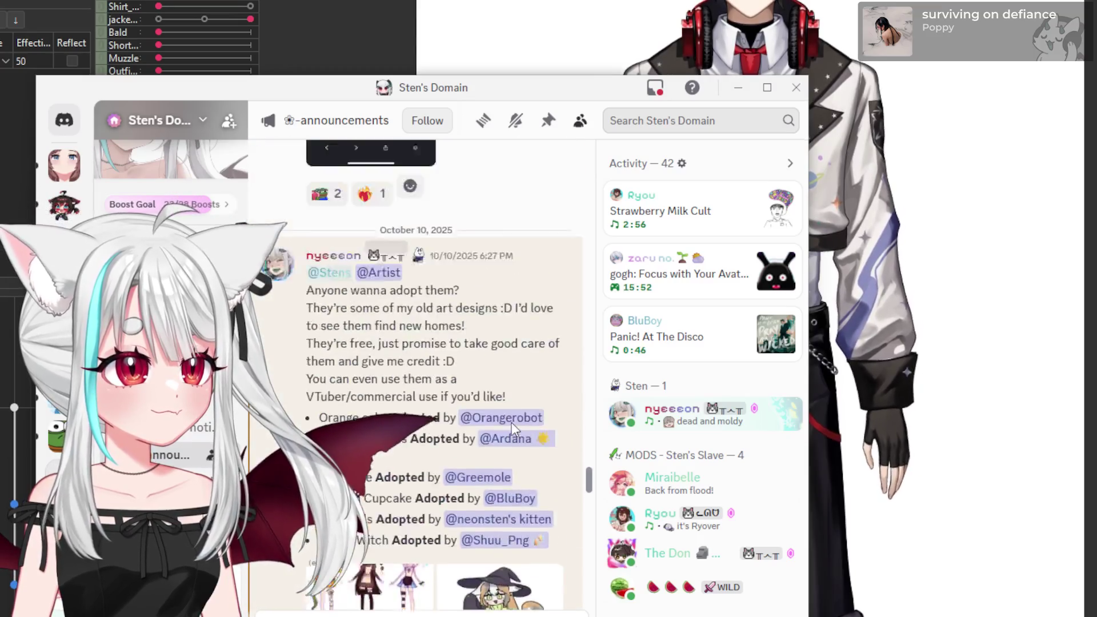
scroll(514, 430, "up", 20)
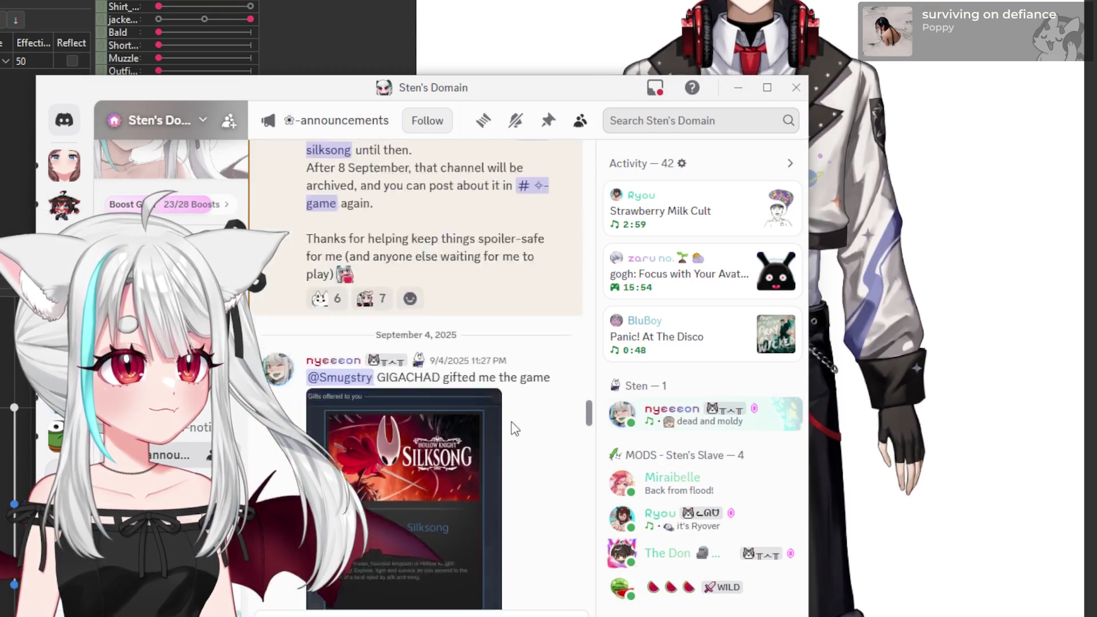
scroll(543, 397, "up", 10)
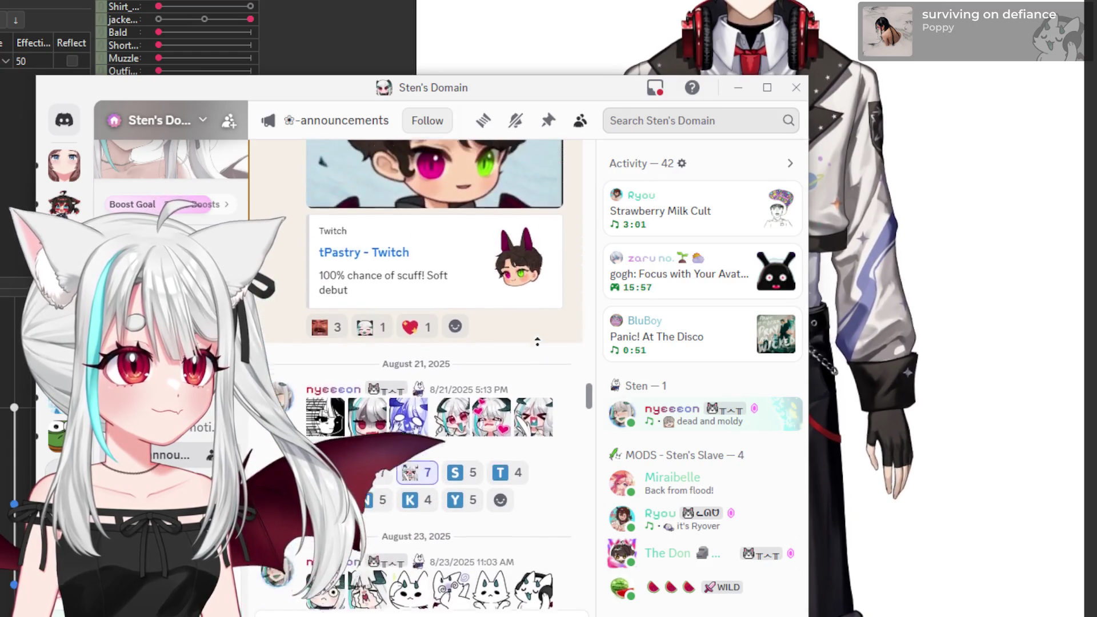
scroll(538, 311, "up", 20)
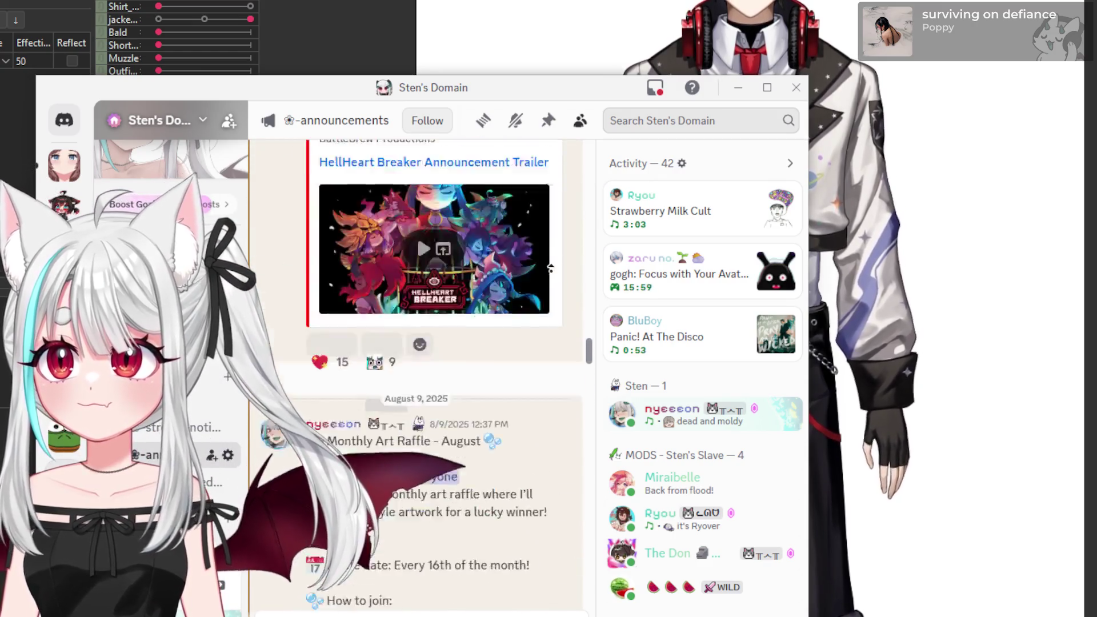
scroll(551, 268, "up", 20)
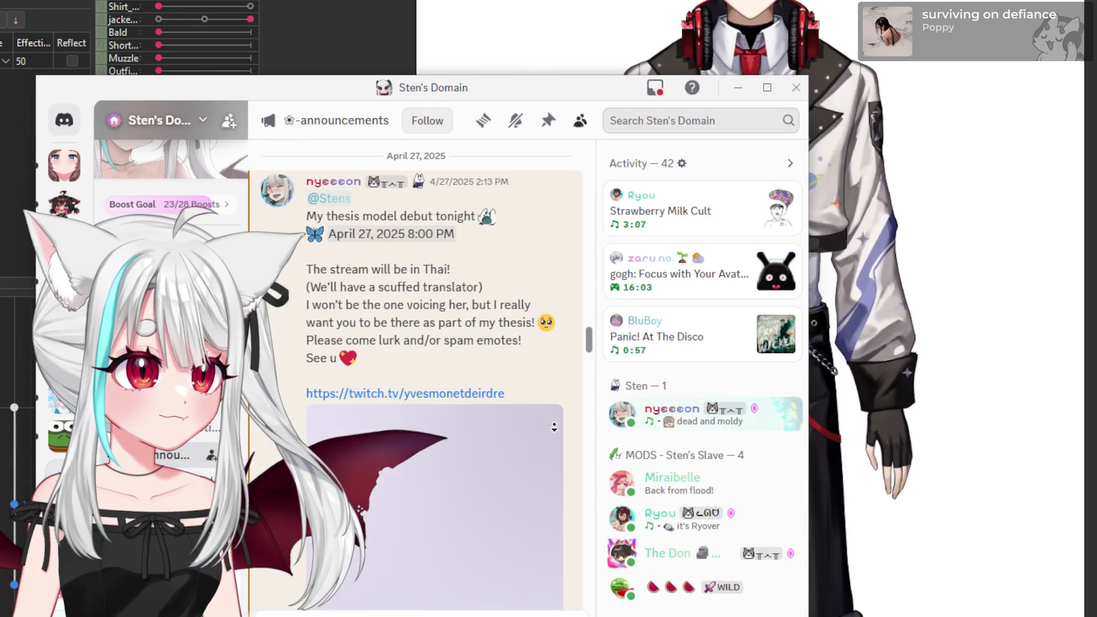
scroll(548, 354, "up", 20)
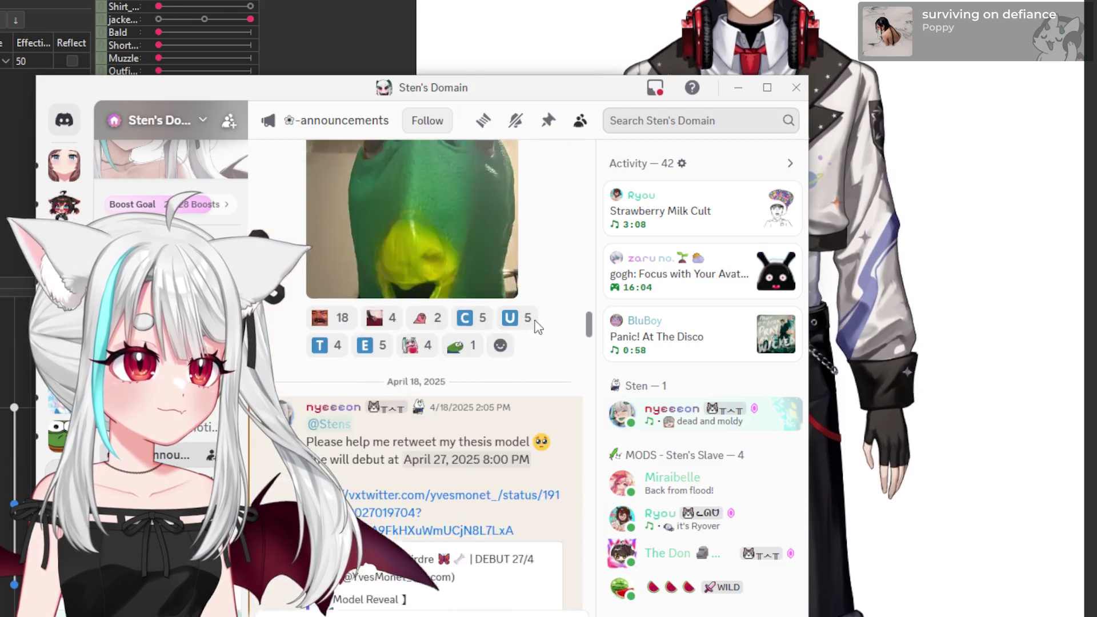
scroll(529, 322, "down", 15)
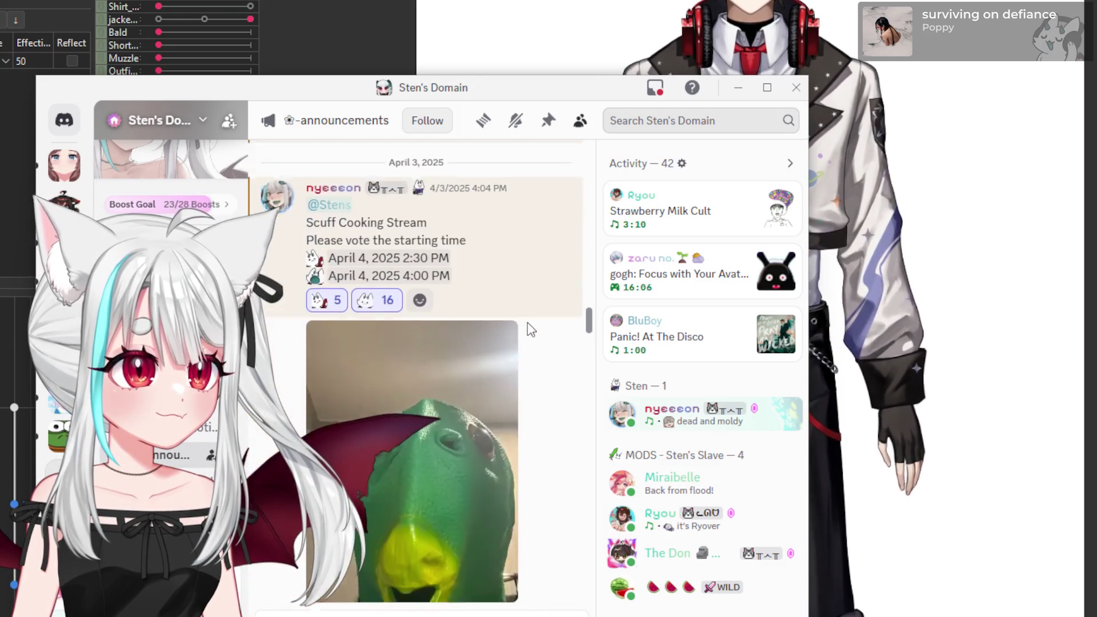
left_click(492, 386)
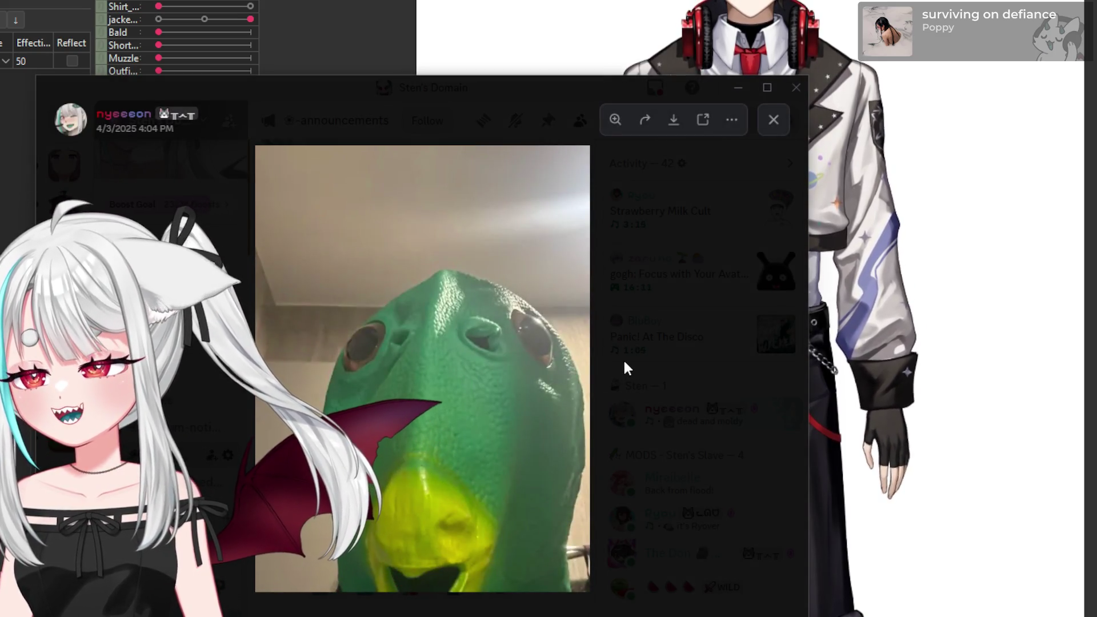
left_click(624, 363)
- Scroll further up to the October 8, 2024 post and play its video
scroll(526, 383, "up", 10)
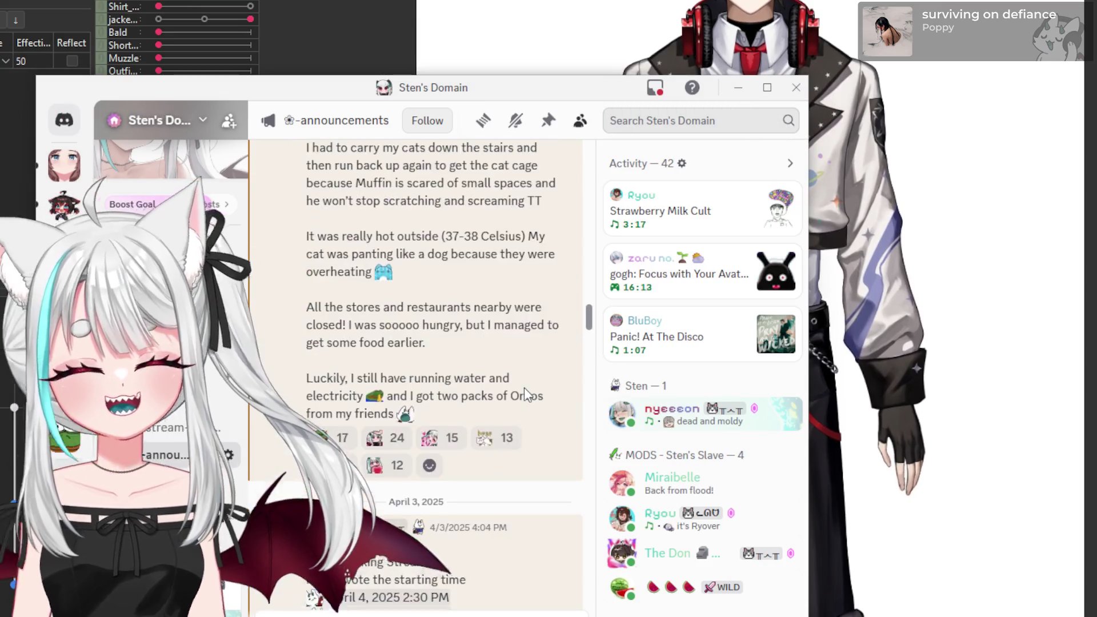
scroll(531, 385, "up", 15)
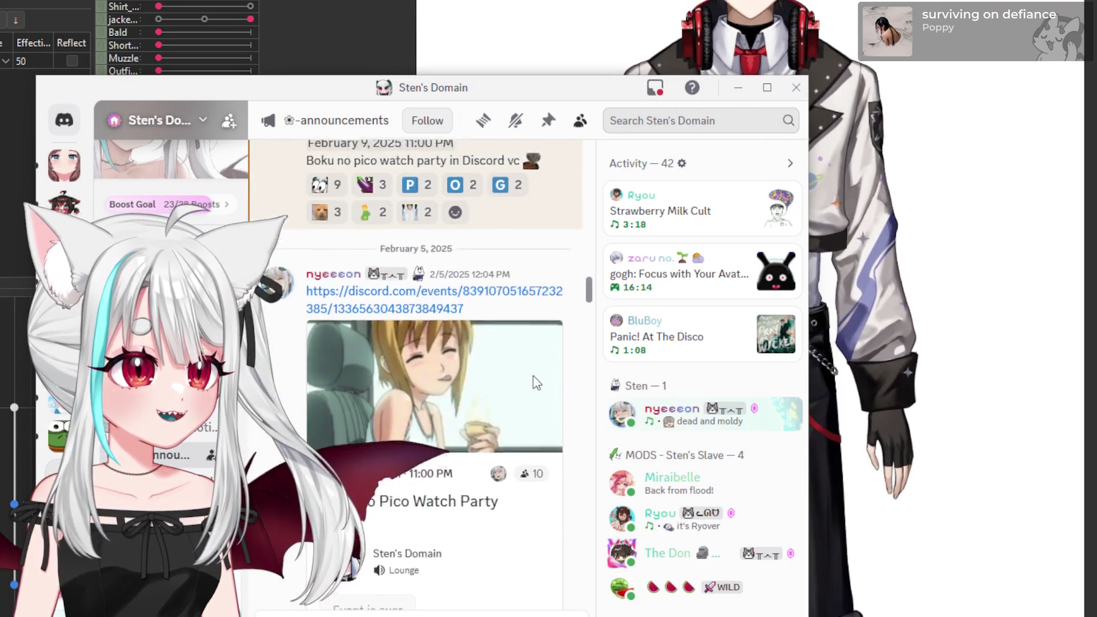
scroll(534, 382, "up", 15)
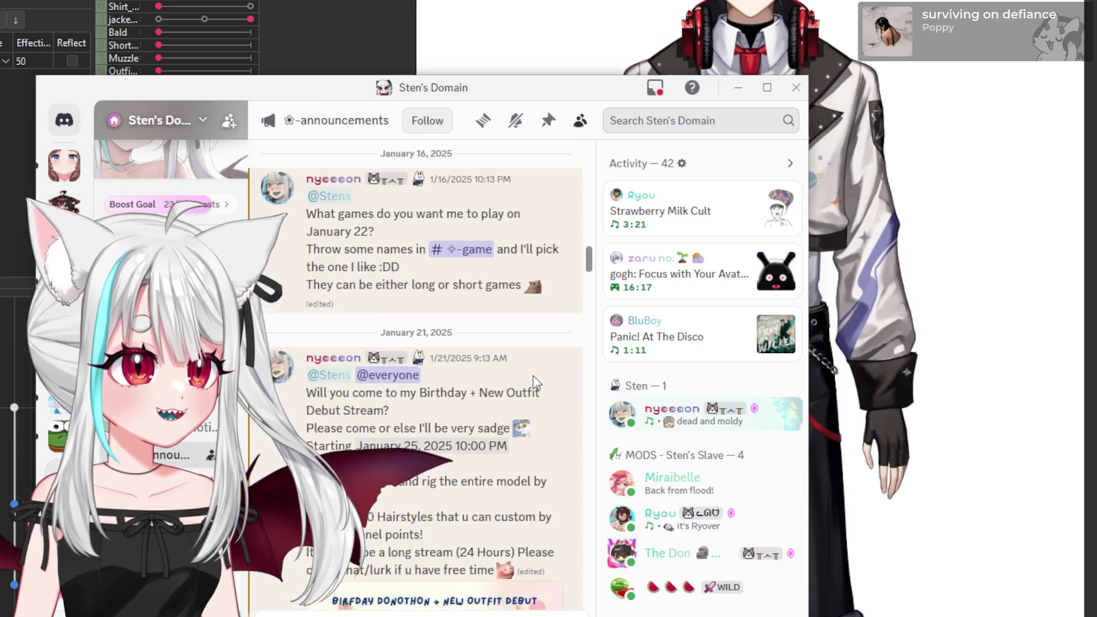
scroll(536, 382, "up", 15)
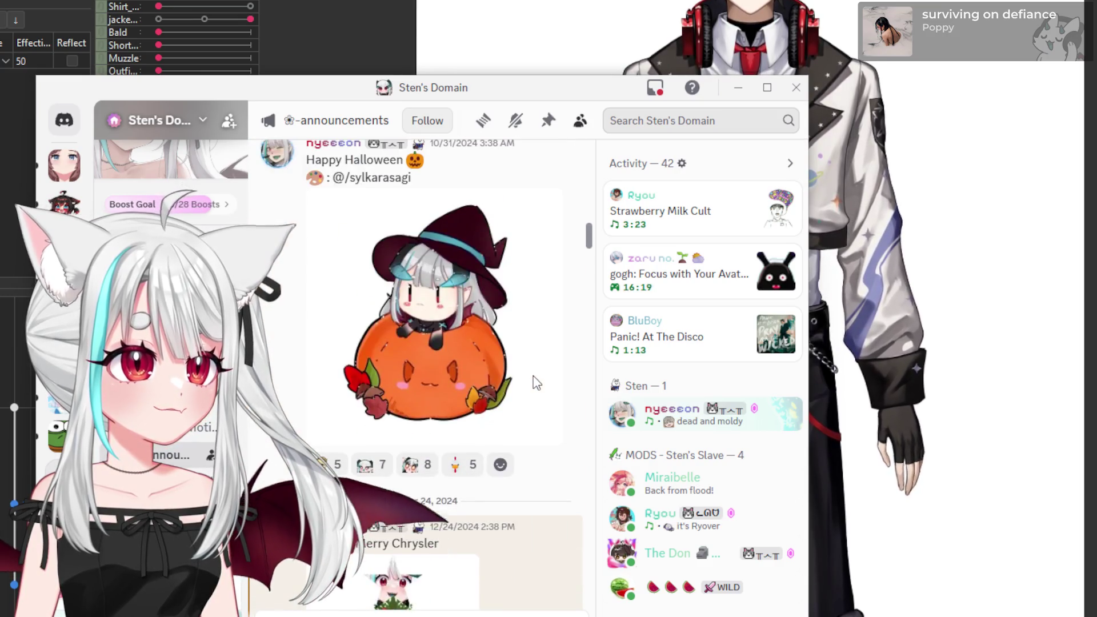
scroll(536, 382, "up", 15)
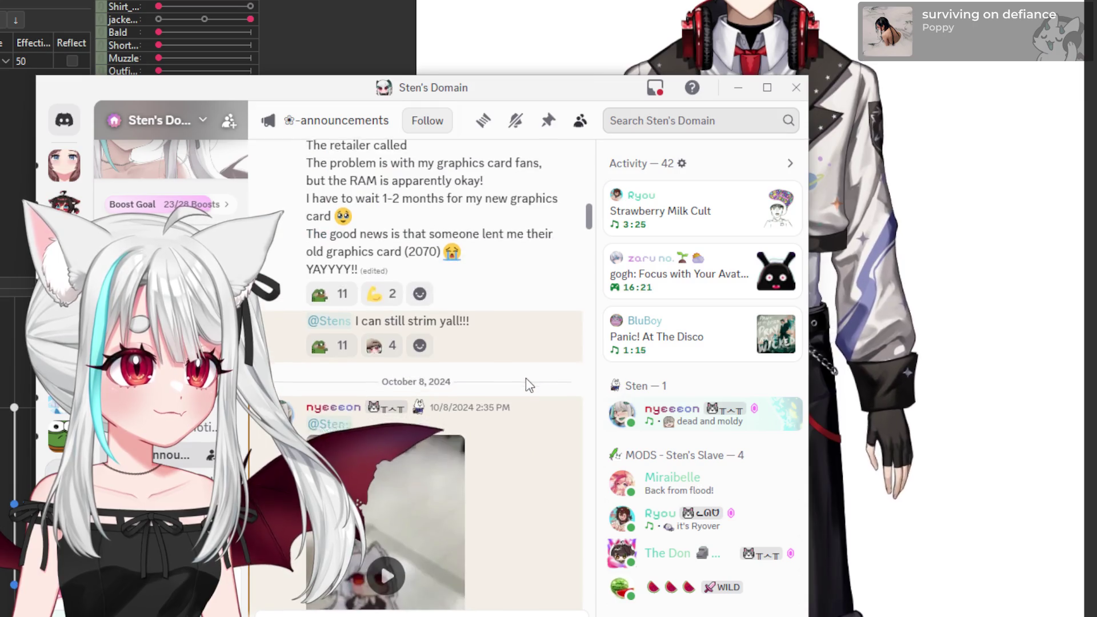
scroll(486, 390, "down", 1)
left_click(440, 399)
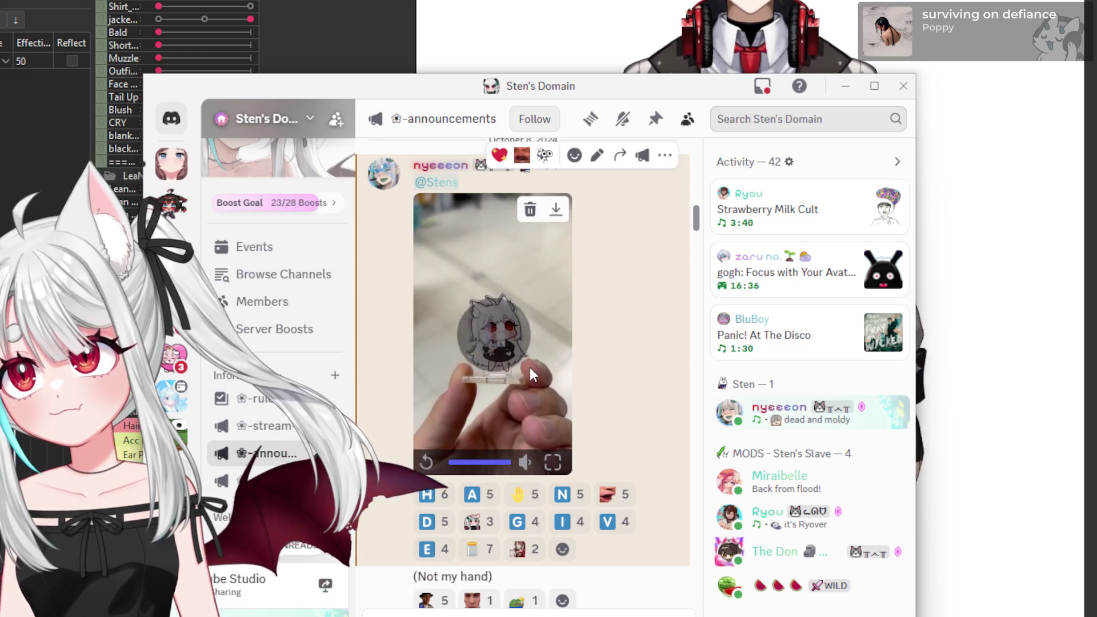
- Replay the October 8 standee video from the start and move the Discord window aside
left_click(532, 368)
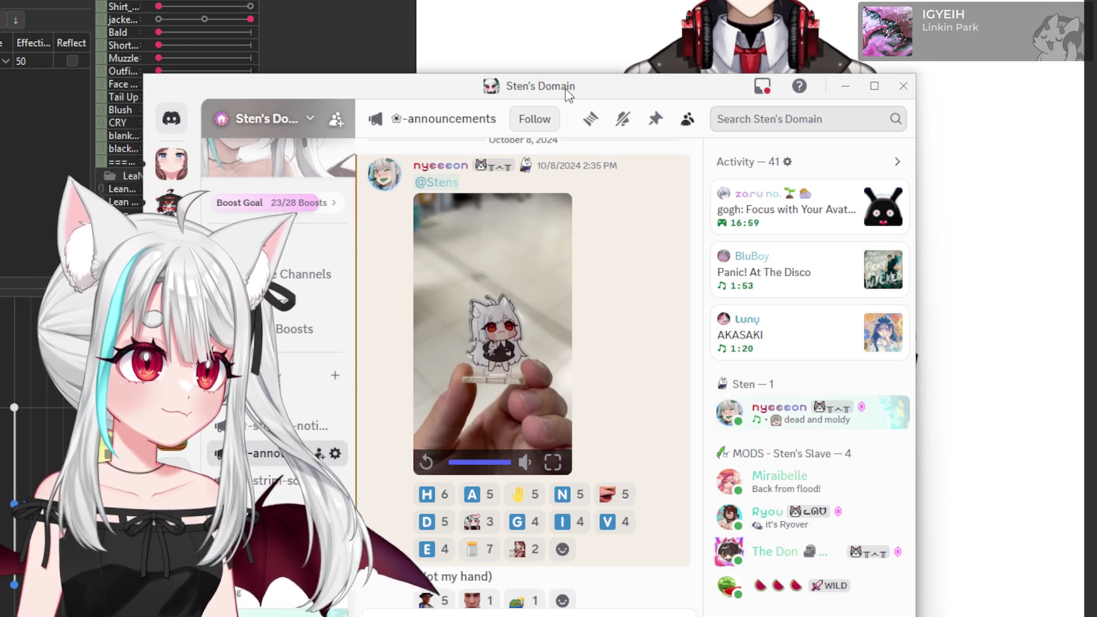
left_click_drag(567, 93, 0, 195)
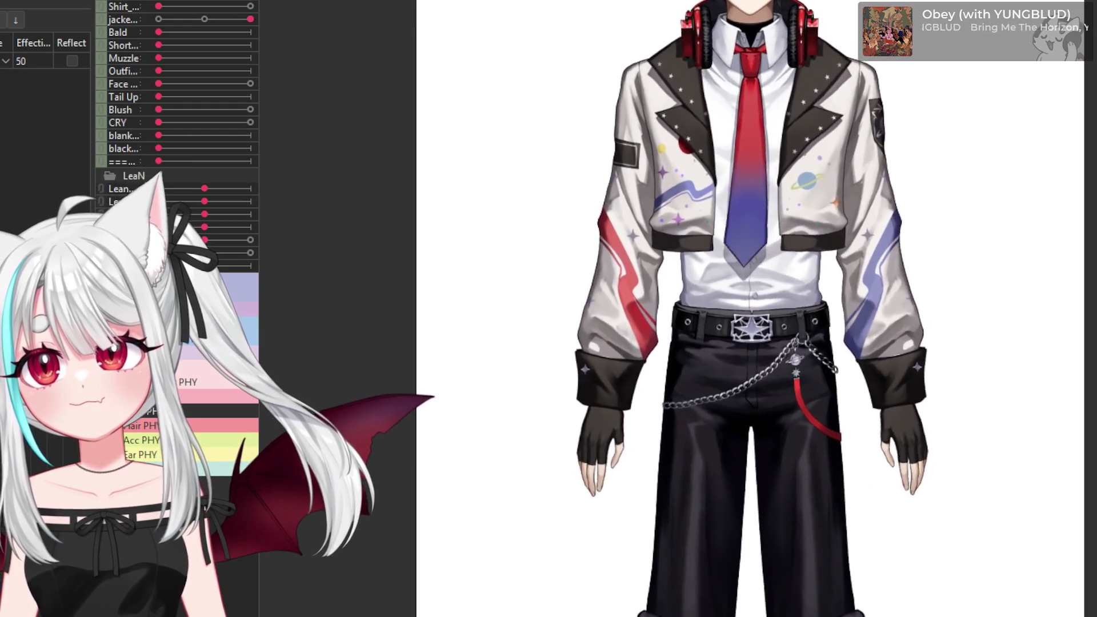
scroll(292, 218, "down", 5)
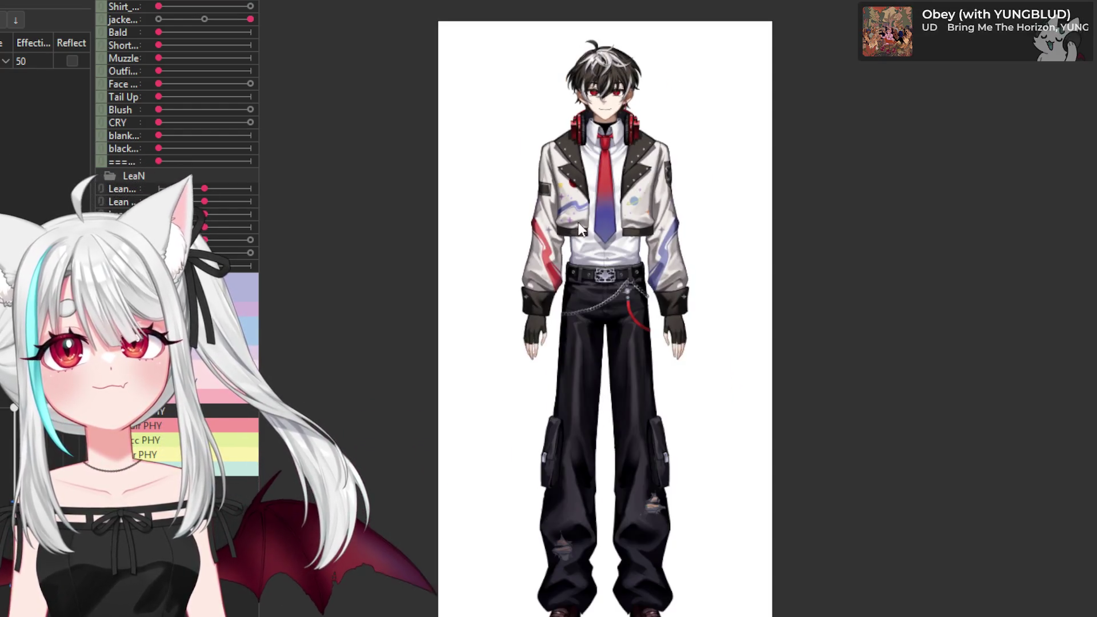
scroll(548, 29, "up", 2)
scroll(372, 194, "up", 2)
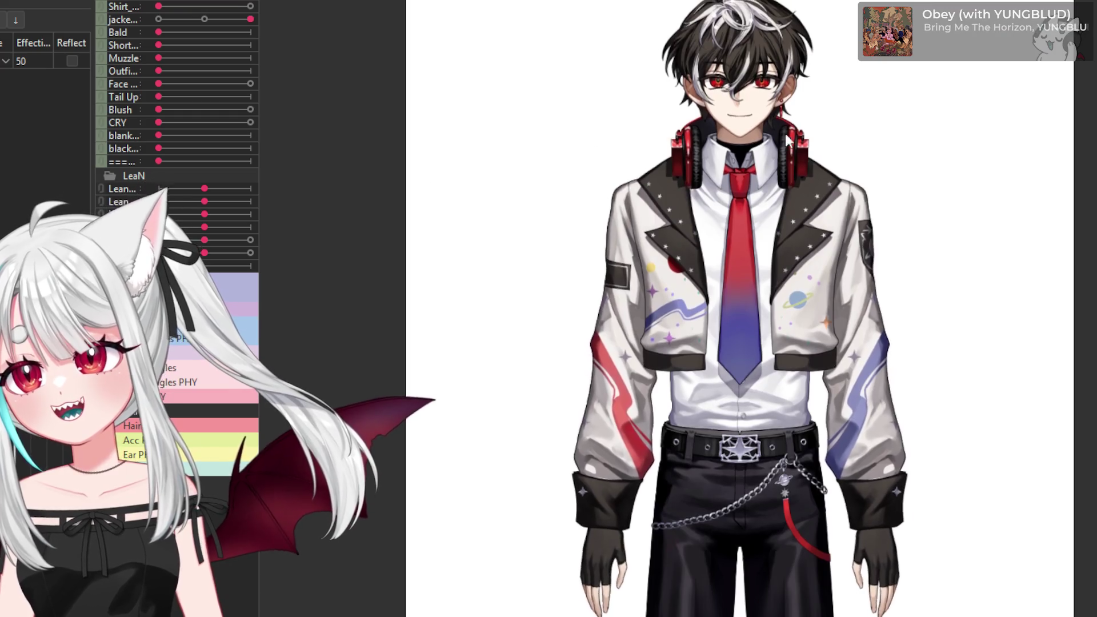
scroll(551, 275, "down", 2)
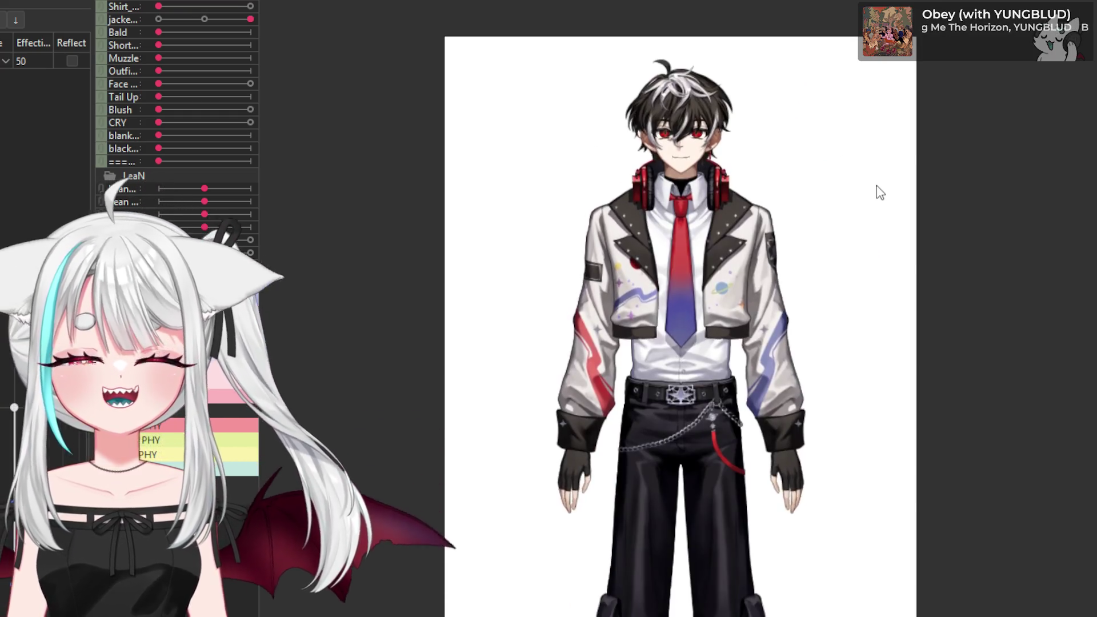
scroll(879, 192, "up", 2)
scroll(698, 228, "down", 2)
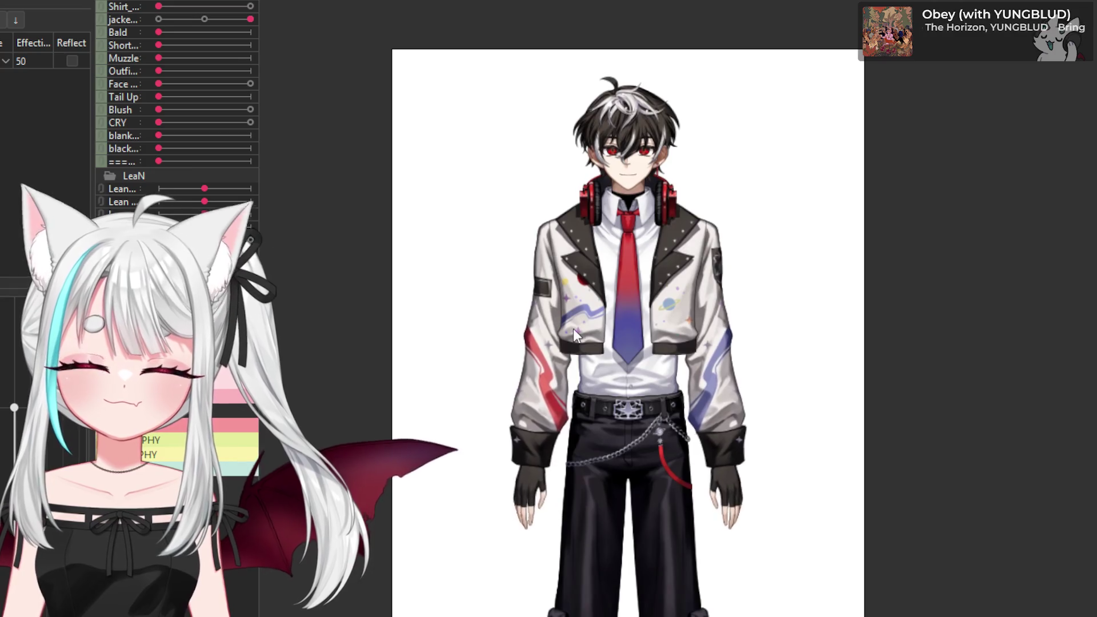
scroll(573, 328, "up", 2)
scroll(655, 283, "down", 2)
scroll(681, 176, "up", 1)
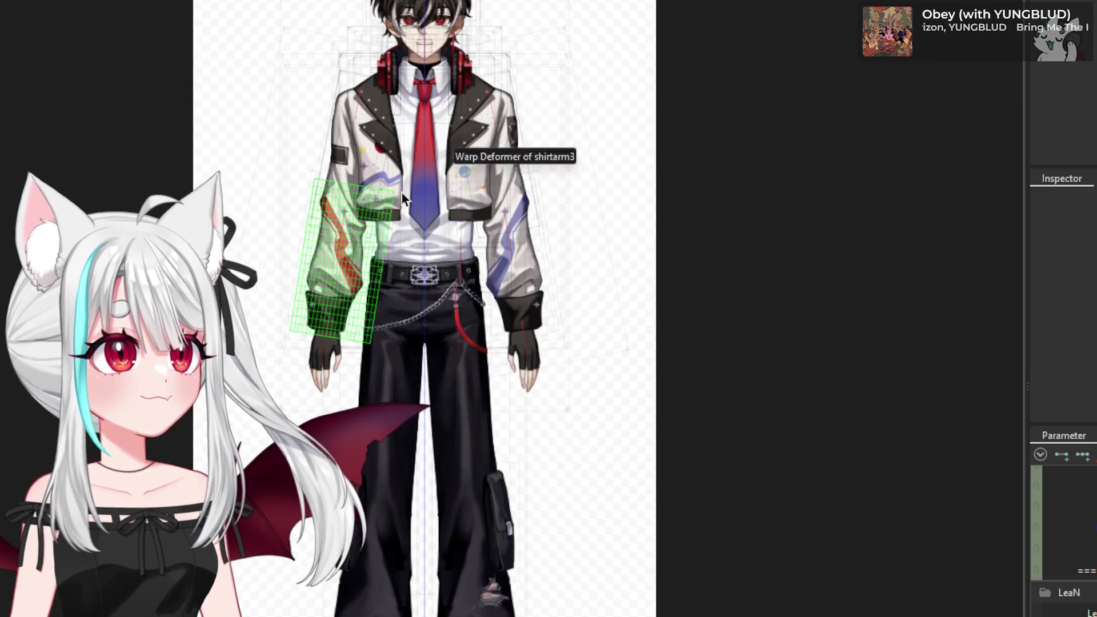
- Select the large torso warp deformer via the white shirt and test the body turn
scroll(515, 354, "up", 5)
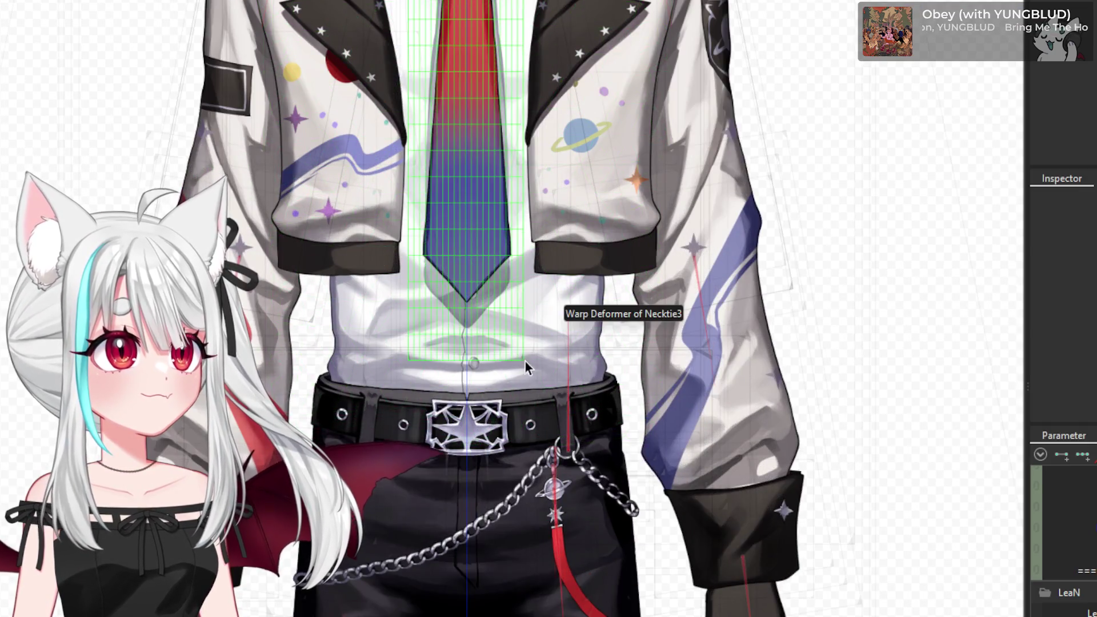
left_click(537, 369)
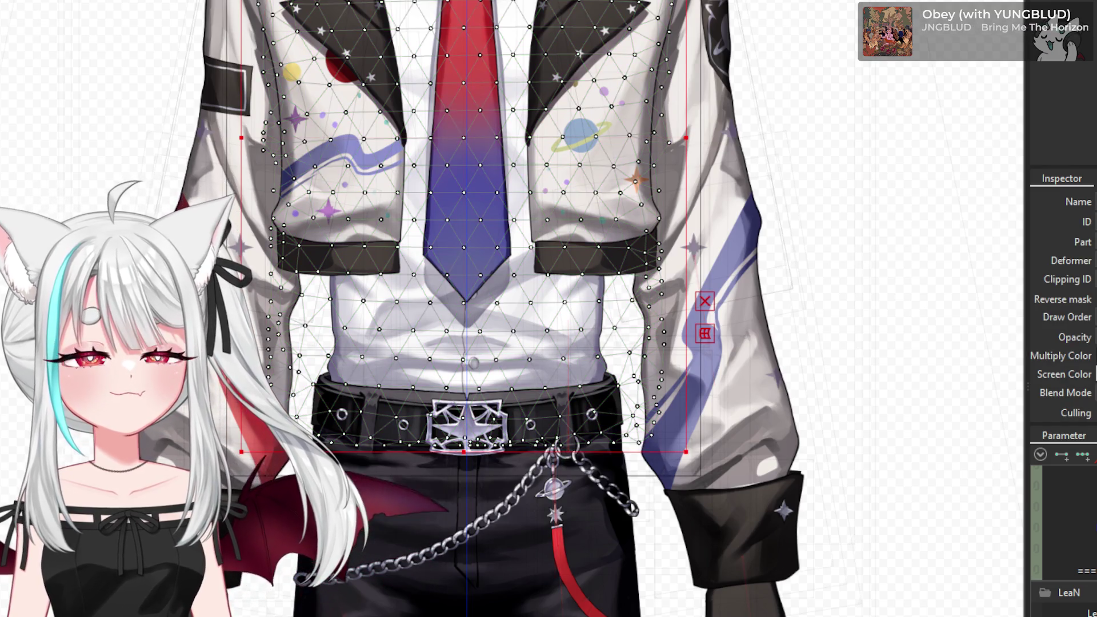
left_click(674, 600)
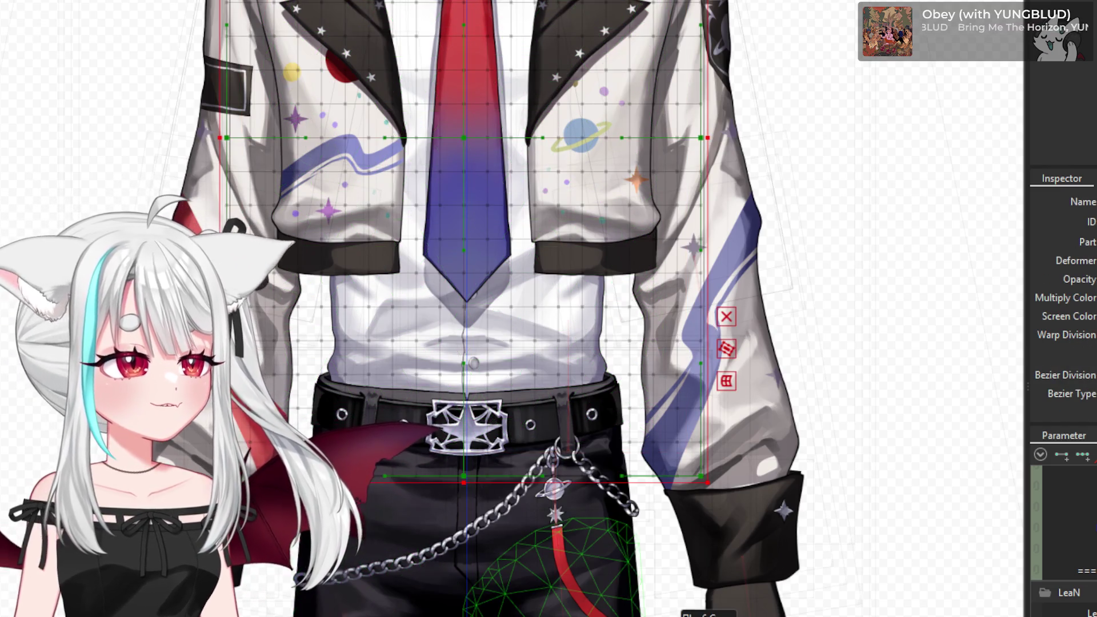
scroll(1062, 531, "down", 3)
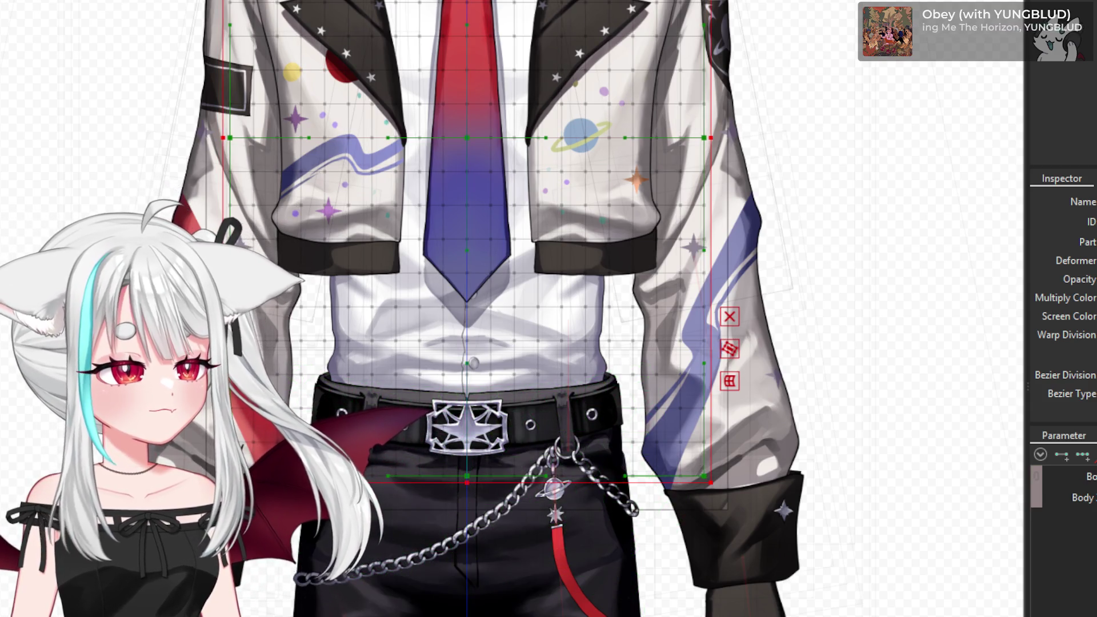
left_click_drag(1092, 498, 1017, 511)
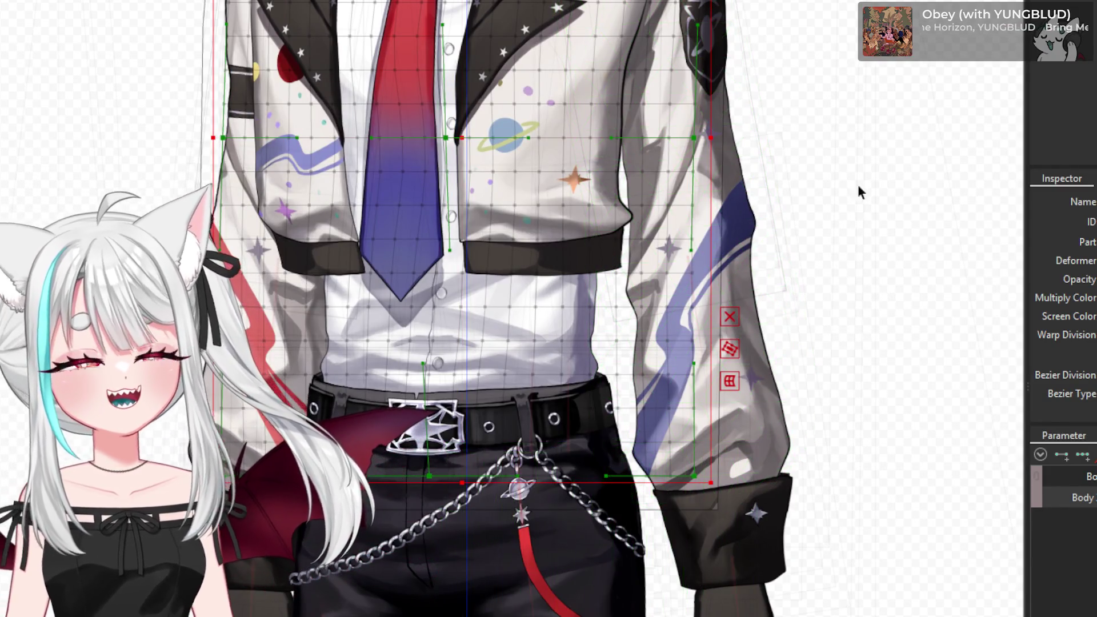
- With the weight brush, paint and clear weight on the shirt below the tie
key("b")
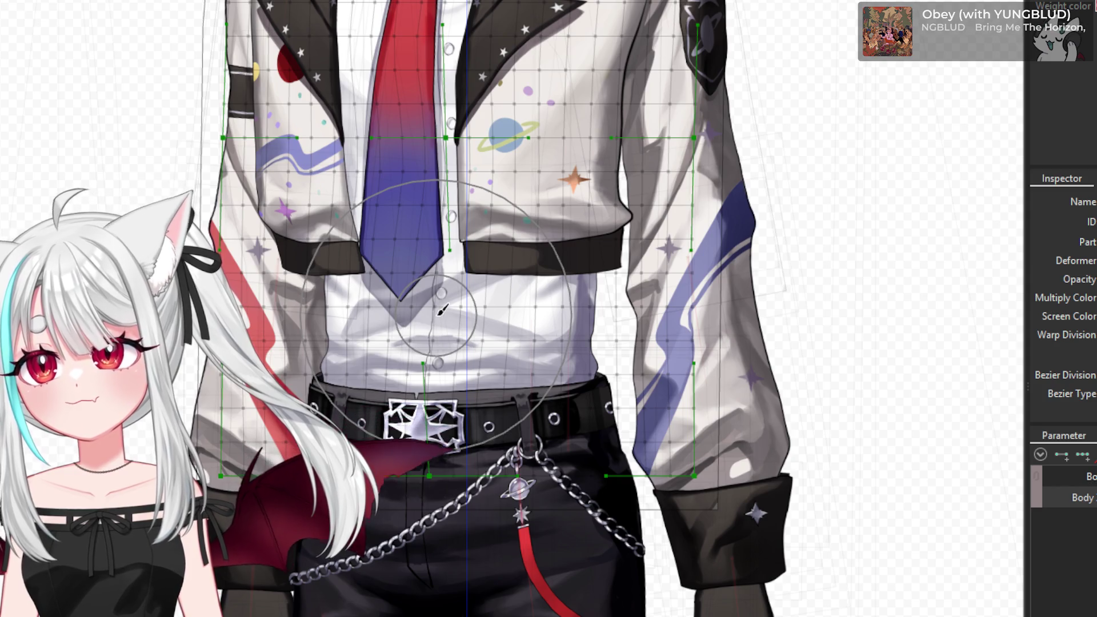
scroll(418, 62, "up", 2)
scroll(442, 320, "down", 2)
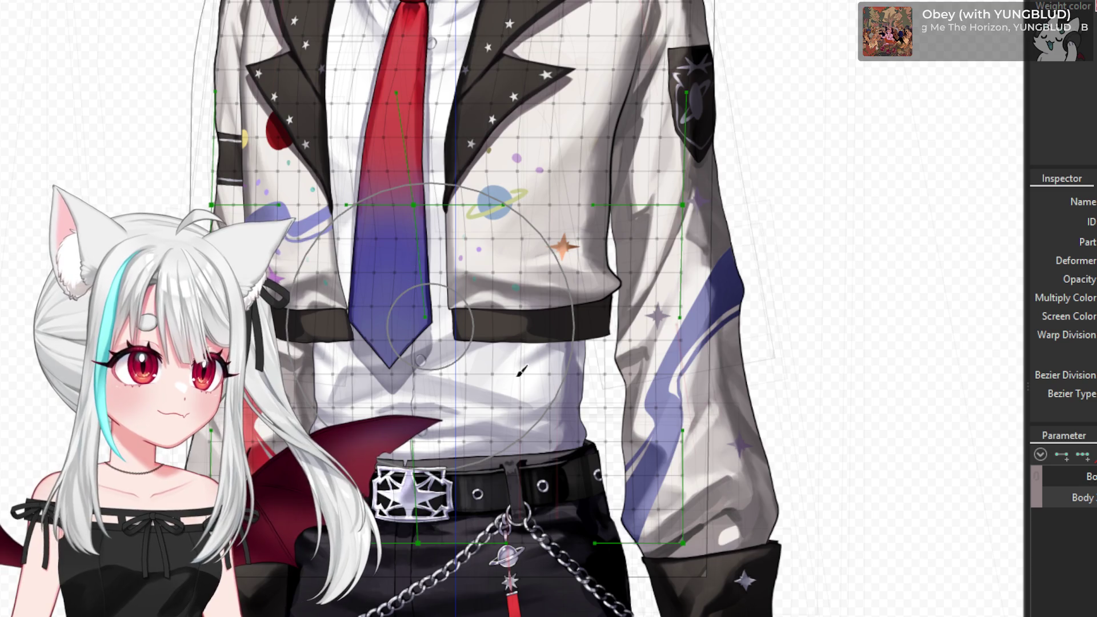
scroll(494, 271, "up", 2)
left_click(437, 292)
key("Escape")
- Paint and then clear weight on the shirt just above the belt
scroll(437, 293, "down", 2)
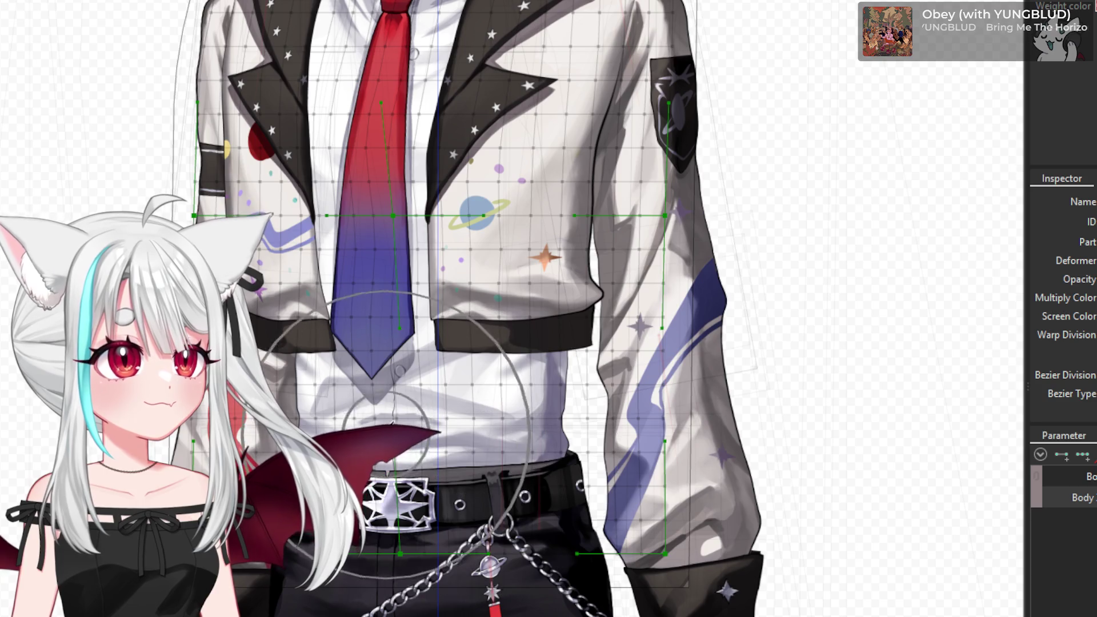
scroll(485, 434, "up", 2)
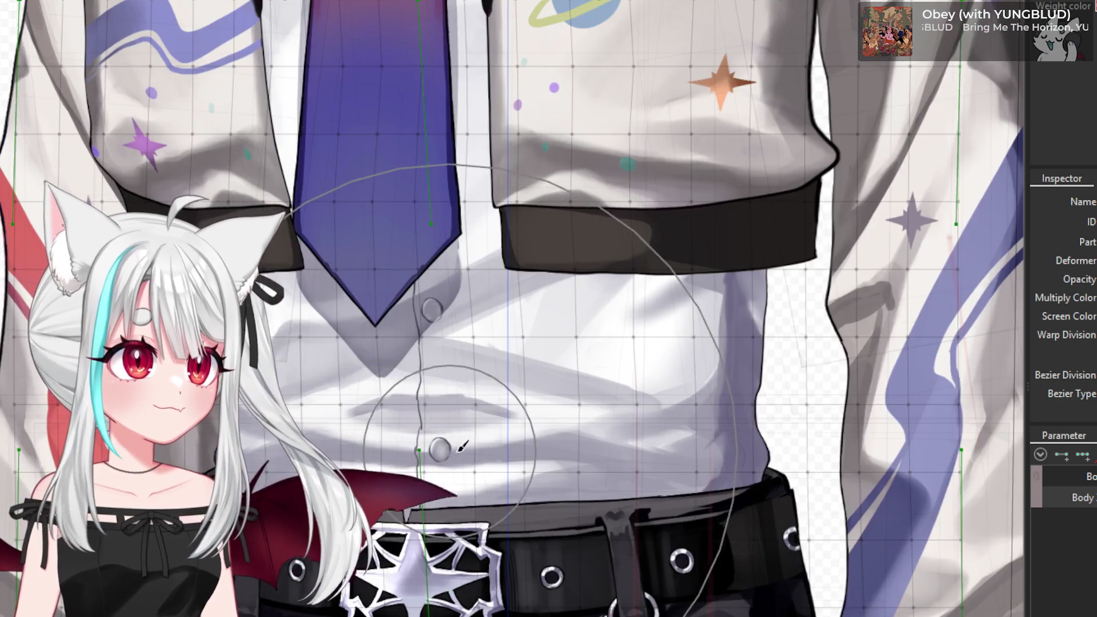
left_click(454, 457)
left_click(451, 454)
scroll(436, 455, "down", 2)
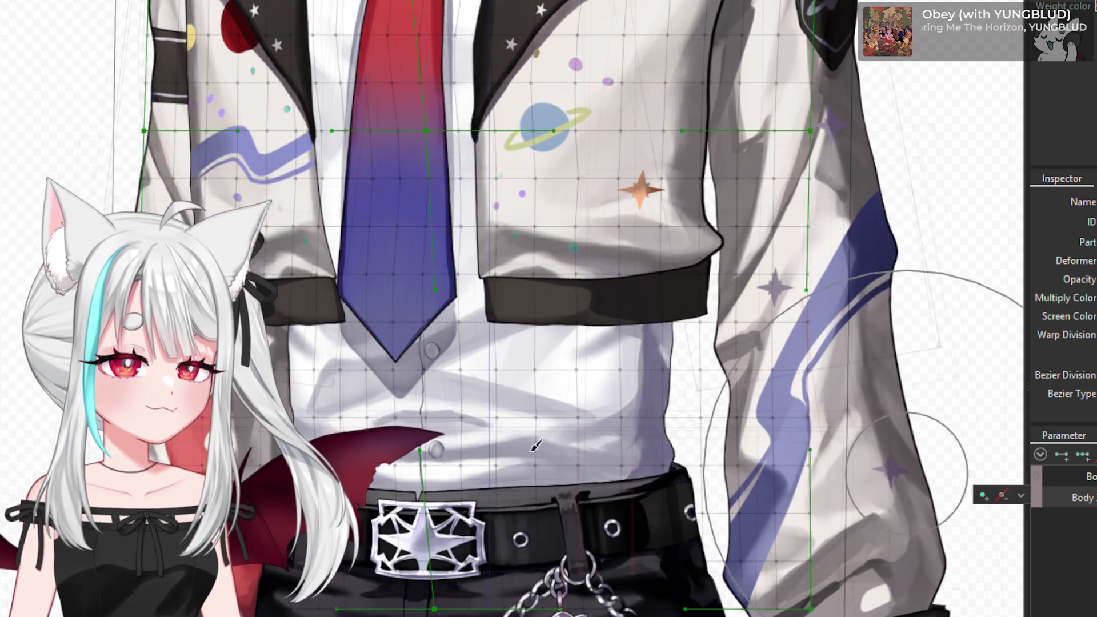
scroll(374, 434, "down", 2)
scroll(374, 435, "down", 2)
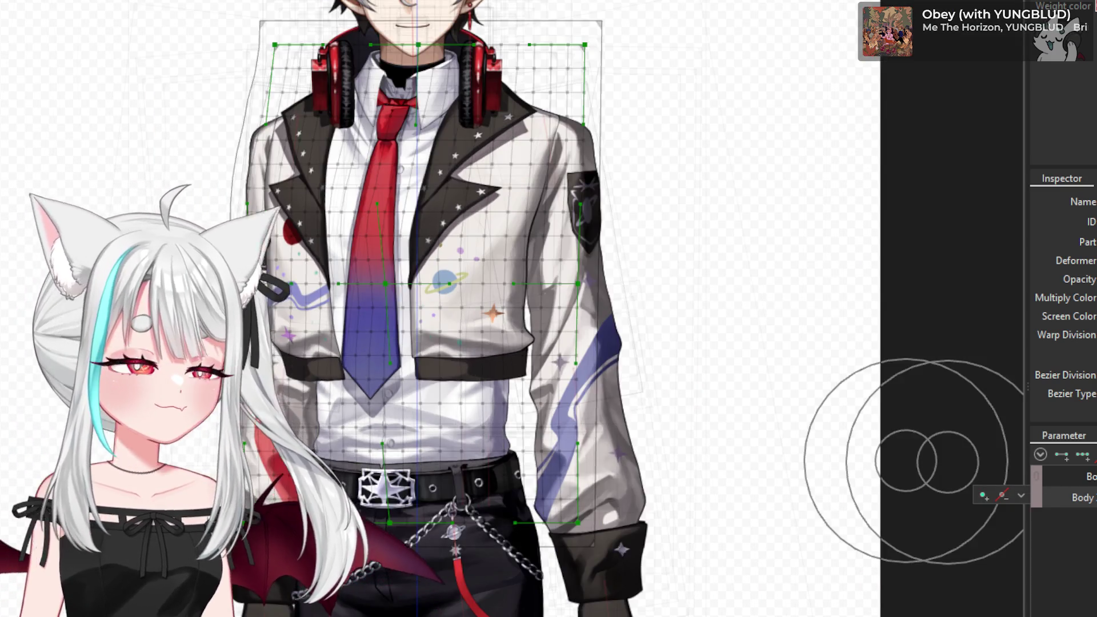
- Mirror the body-turn deformation with Motion Mirroring, accepting the Tip, and check the opposite turn
key("ctrl+shift+m")
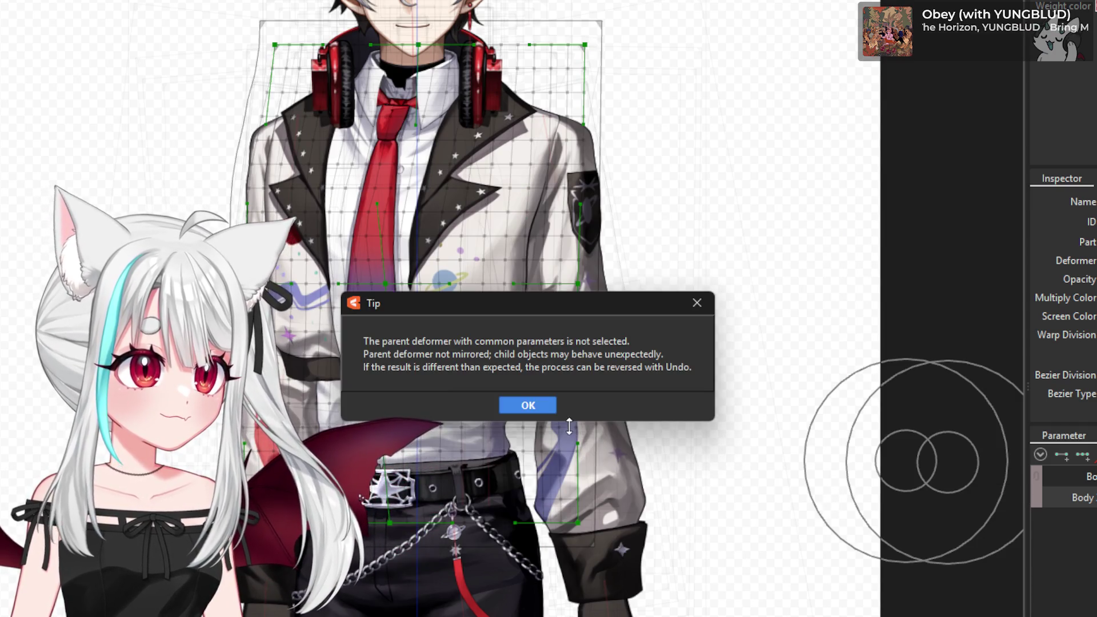
left_click(528, 405)
left_click(502, 523)
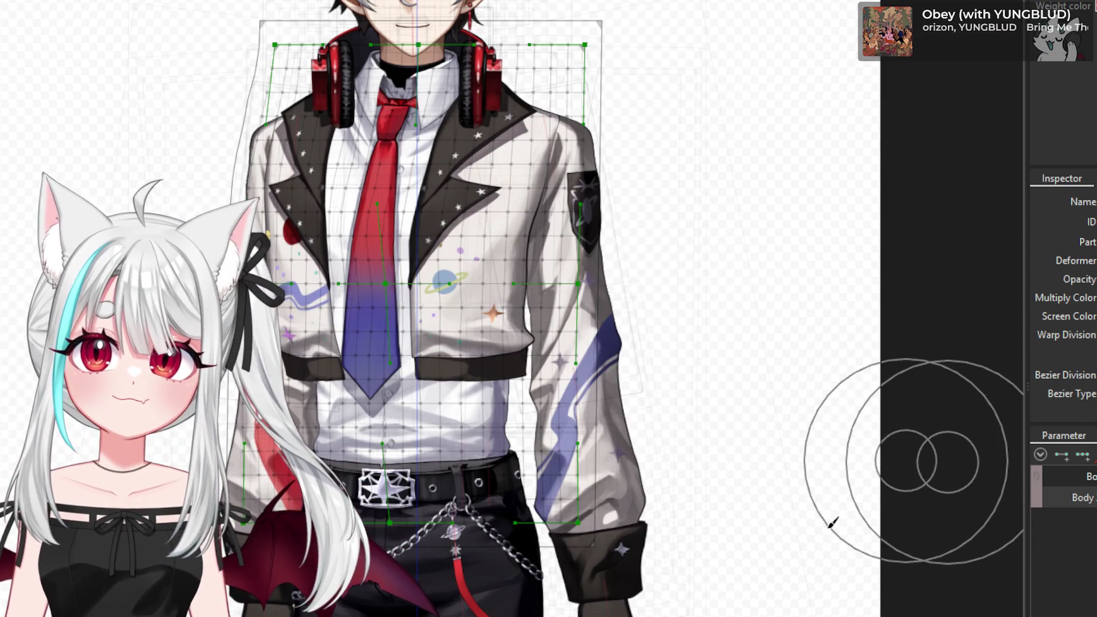
left_click_drag(1085, 514, 1096, 514)
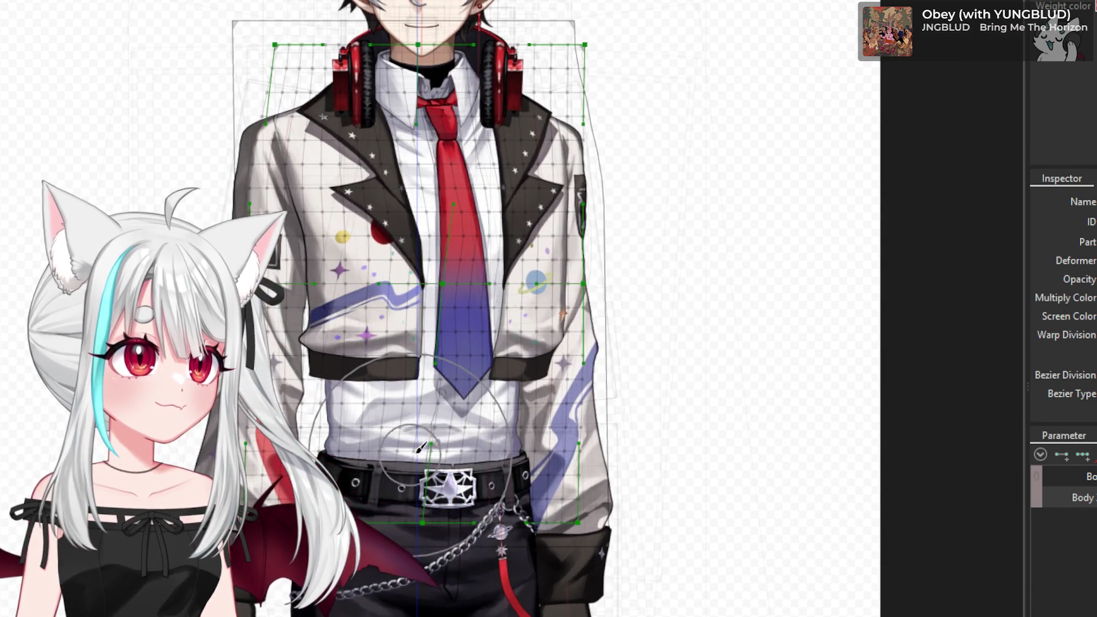
- Repaint weights over the belt, chest and tie areas
scroll(421, 449, "up", 3)
left_click(491, 541)
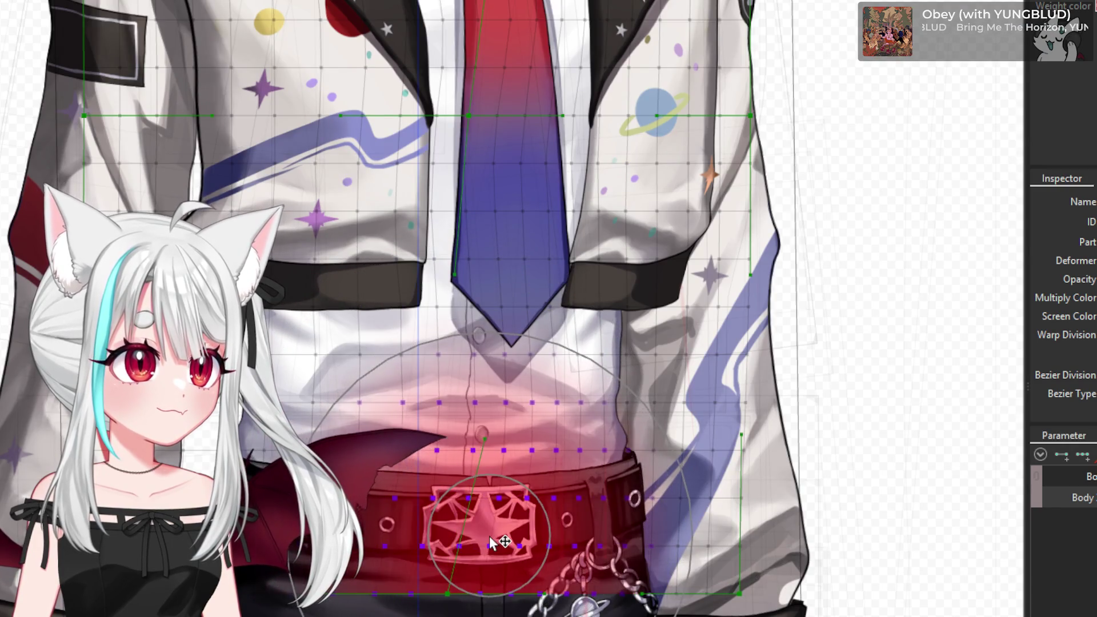
left_click(469, 345)
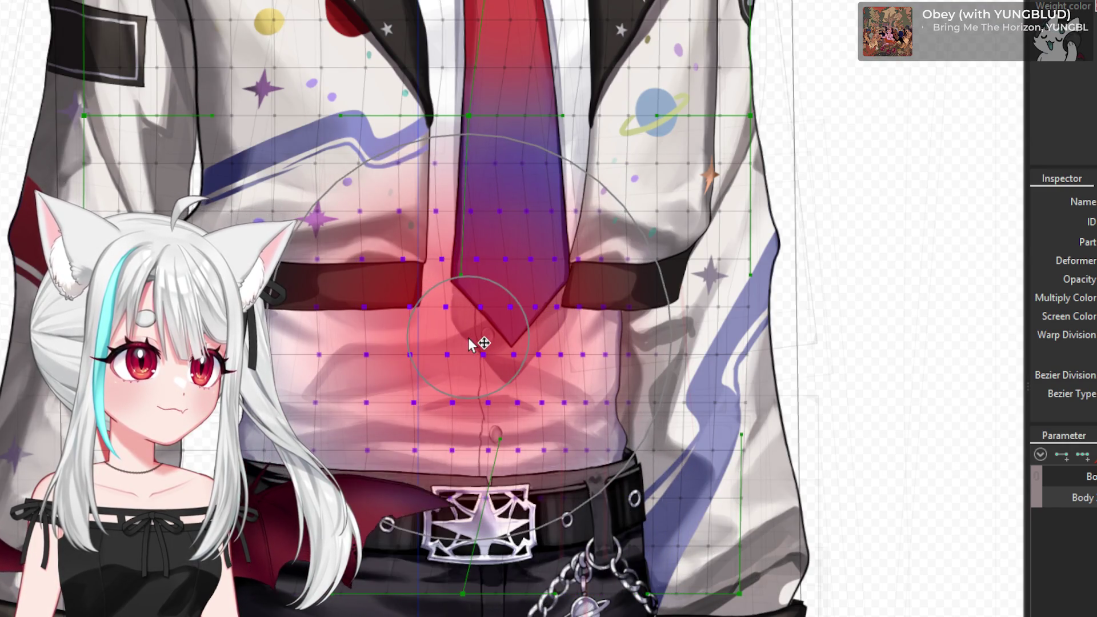
left_click(472, 260)
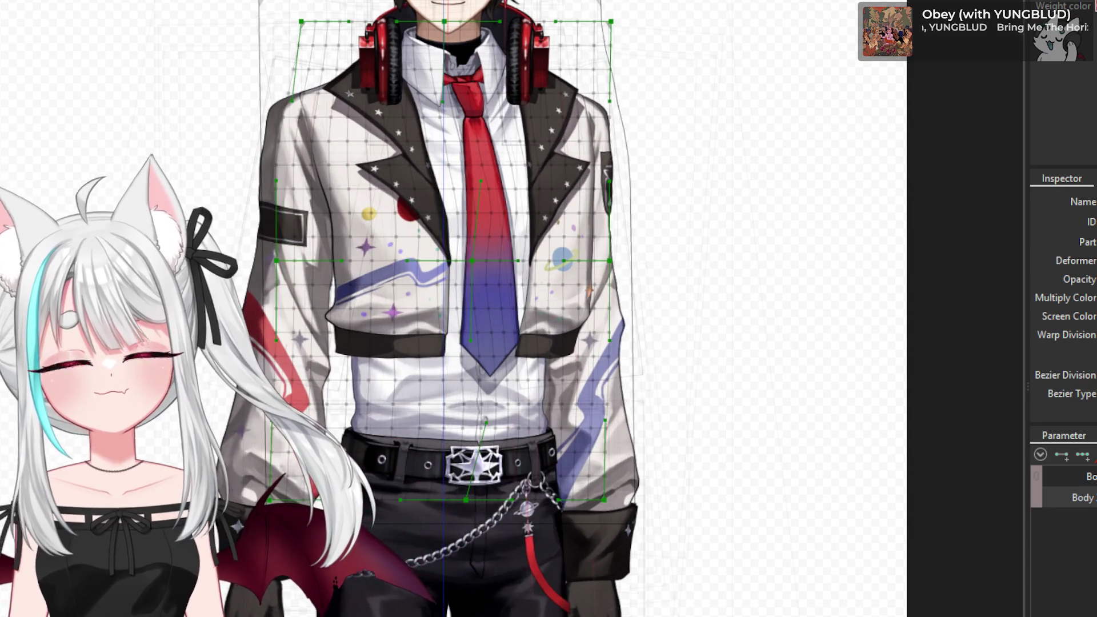
scroll(502, 165, "up", 3)
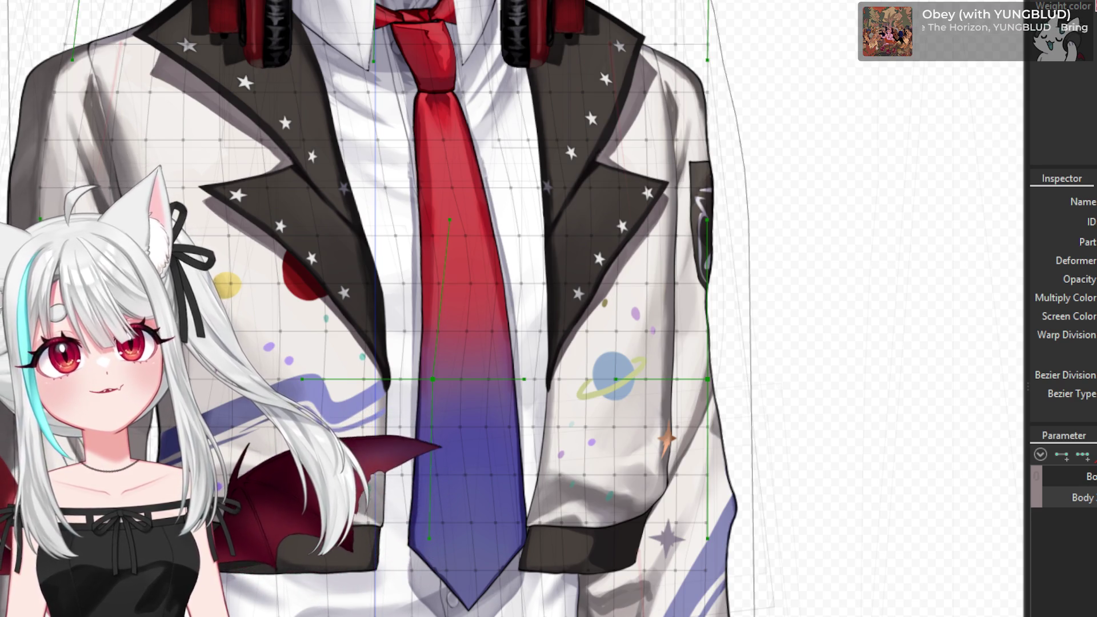
scroll(166, 581, "down", 3)
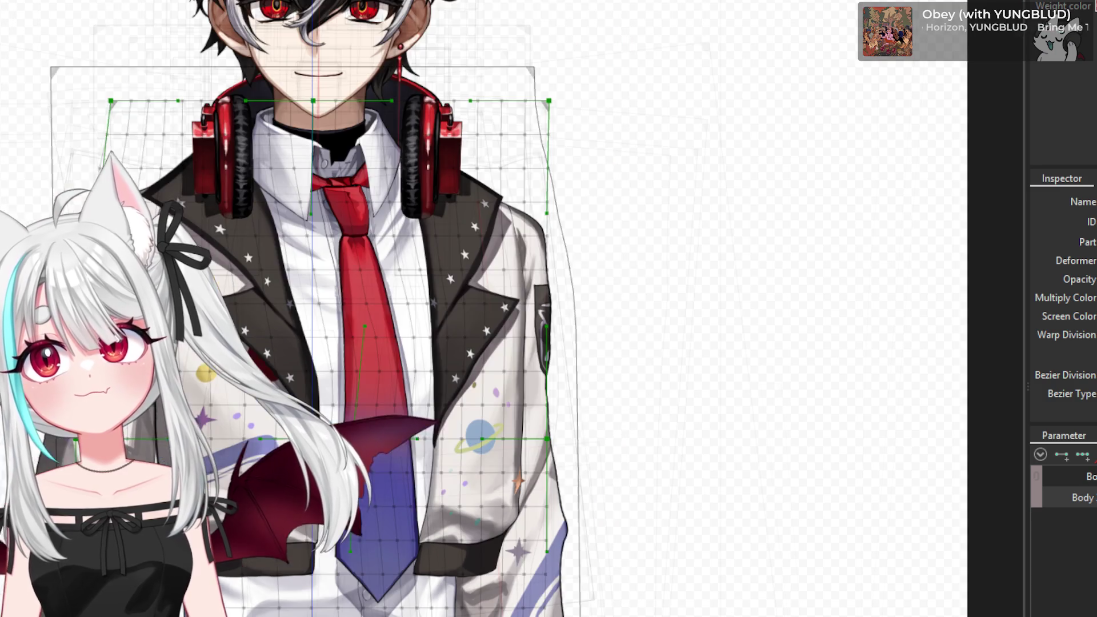
scroll(266, 504, "down", 2)
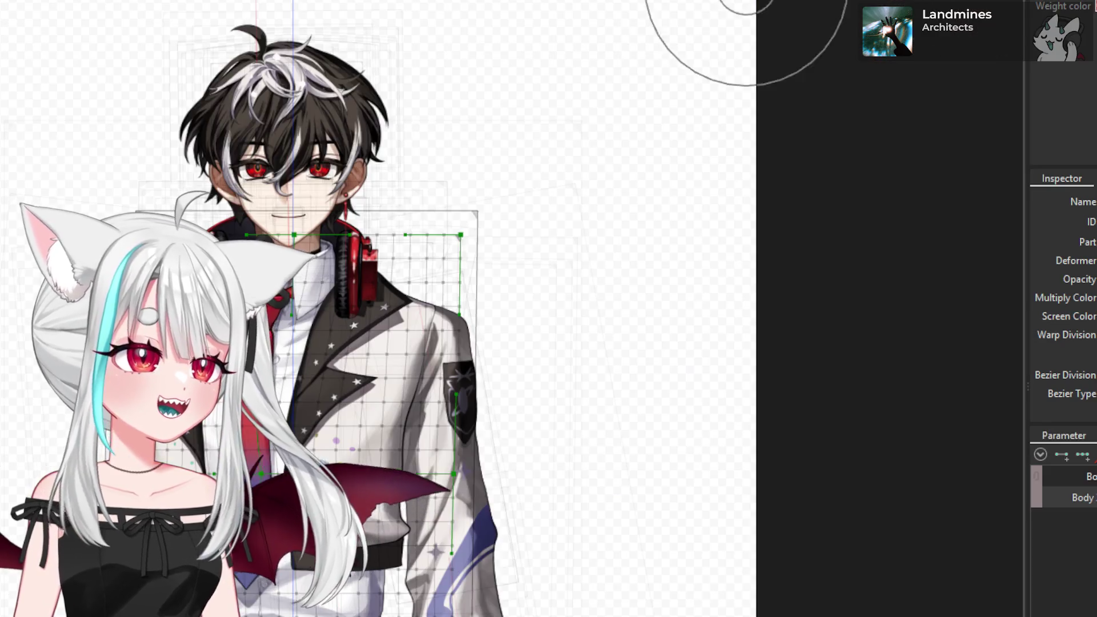
- Set the jacket toggle parameter off, leaving the white shirt and red-to-blue tie visible
scroll(1062, 542, "up", 3)
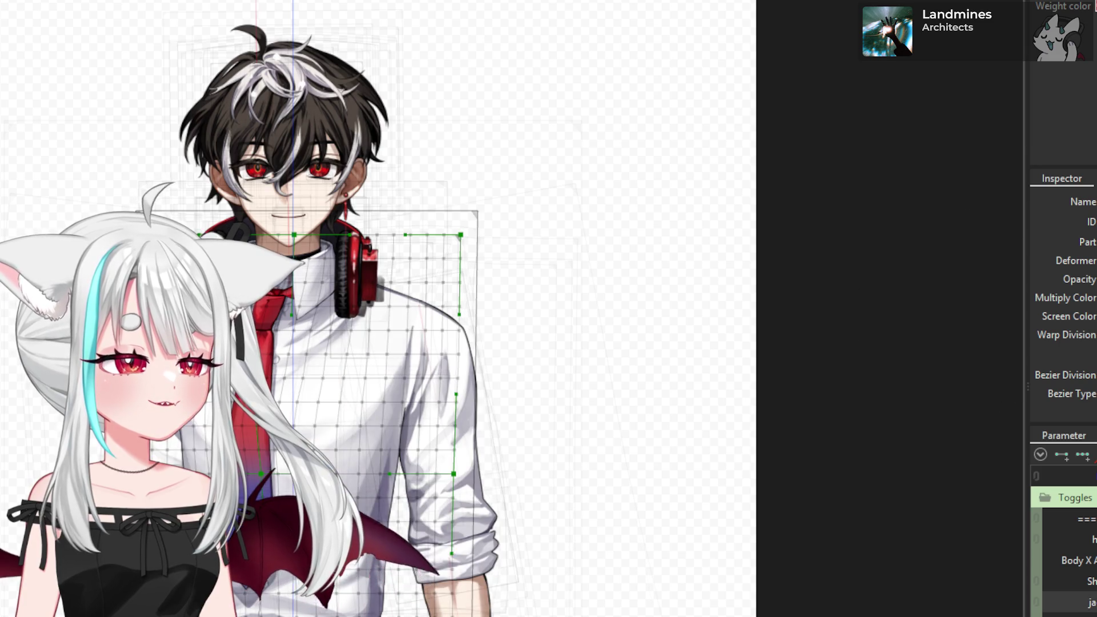
scroll(550, 526, "down", 2)
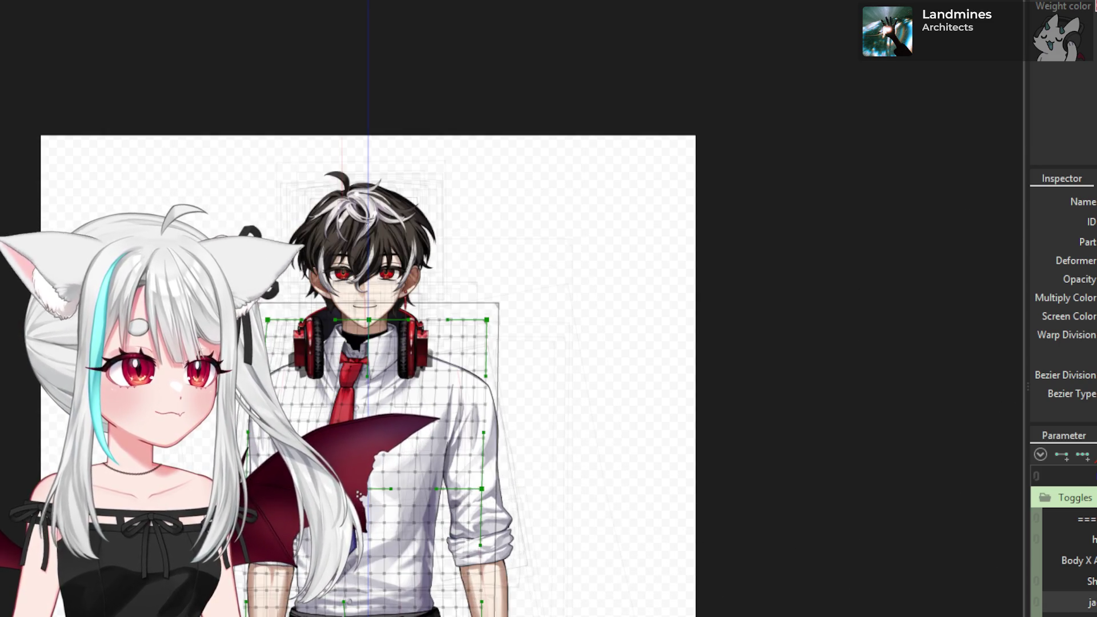
scroll(418, 604, "up", 2)
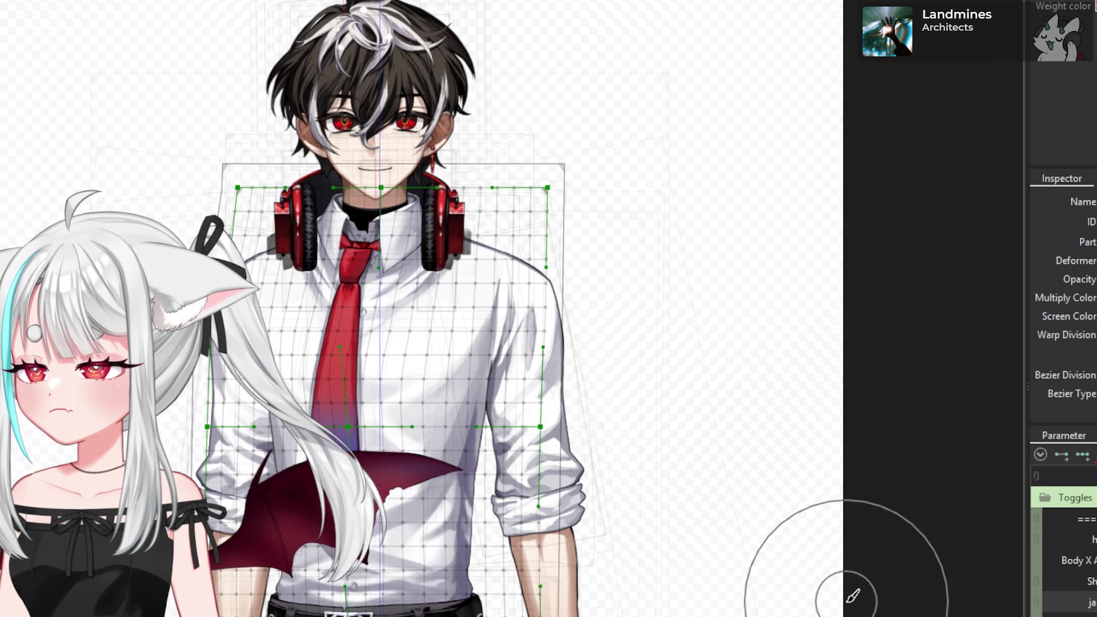
scroll(964, 591, "down", 5)
scroll(964, 592, "up", 5)
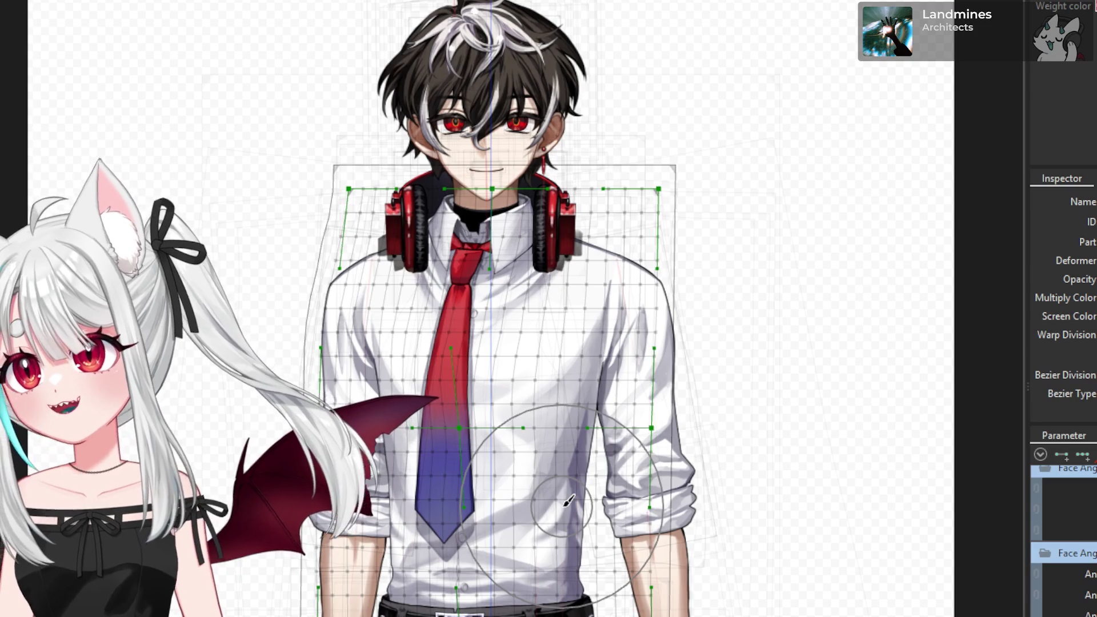
scroll(657, 521, "up", 3)
scroll(698, 465, "down", 3)
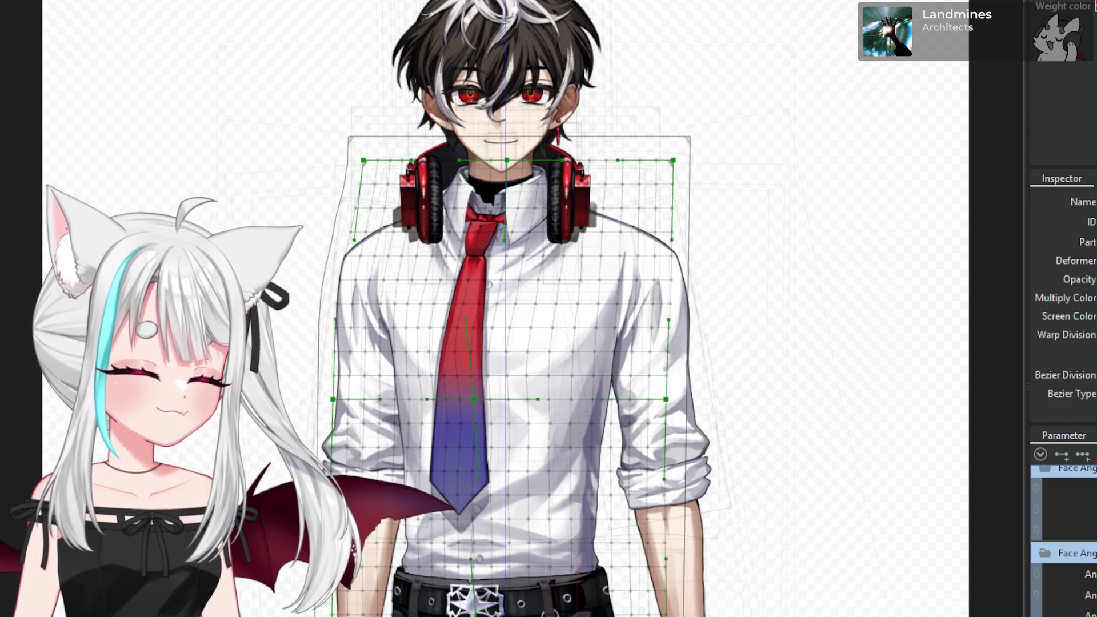
scroll(1062, 537, "down", 3)
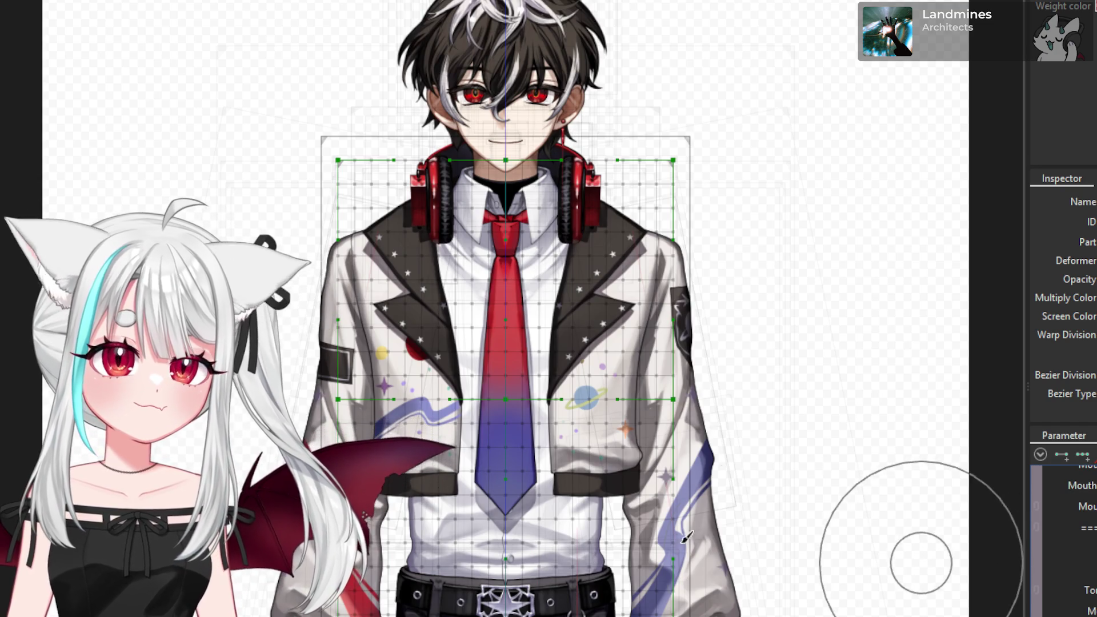
scroll(1063, 514, "up", 3)
scroll(1062, 514, "up", 5)
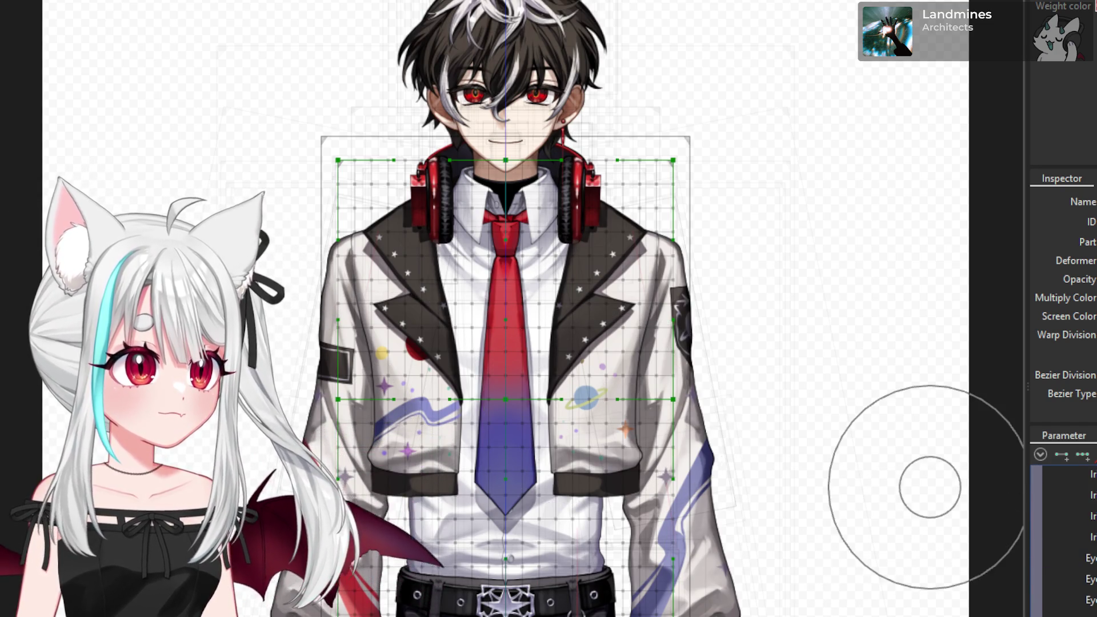
scroll(1062, 537, "up", 3)
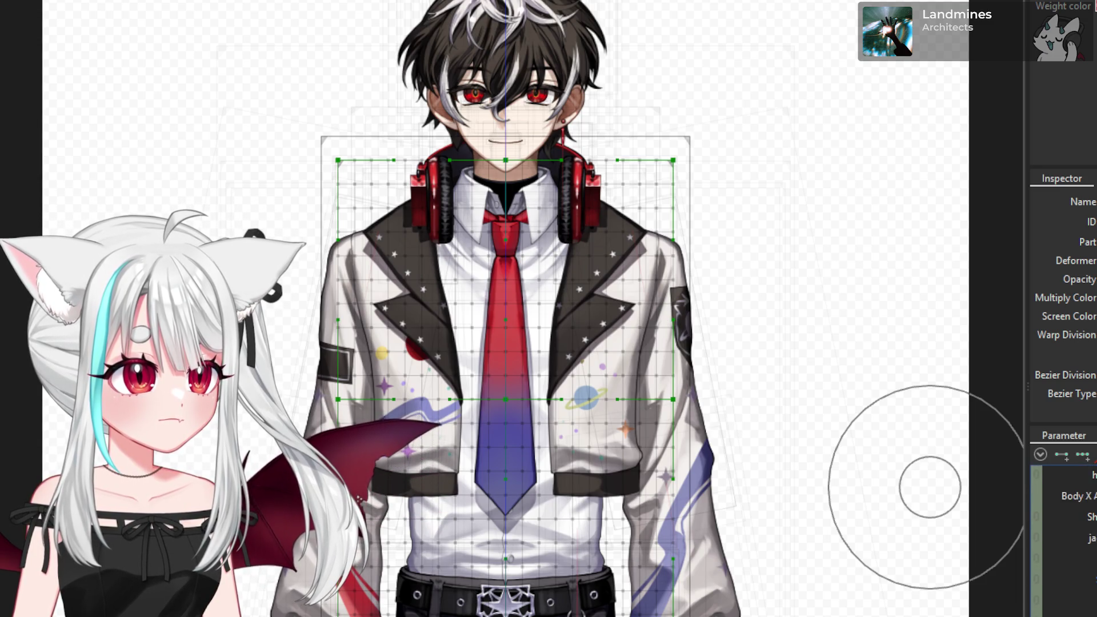
left_click(1074, 602)
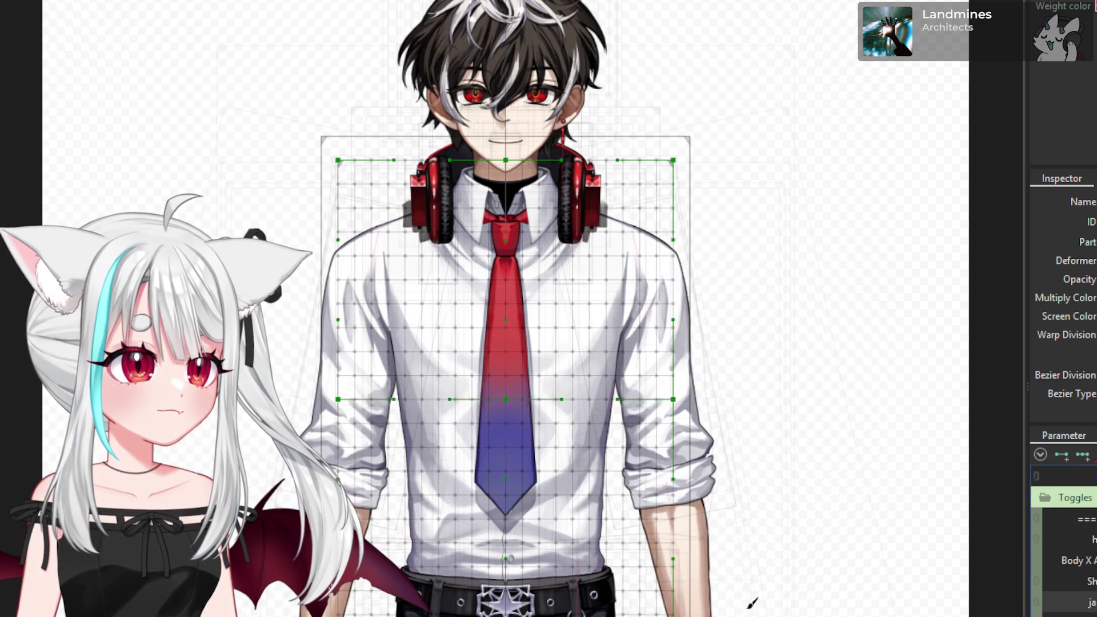
scroll(1062, 537, "down", 5)
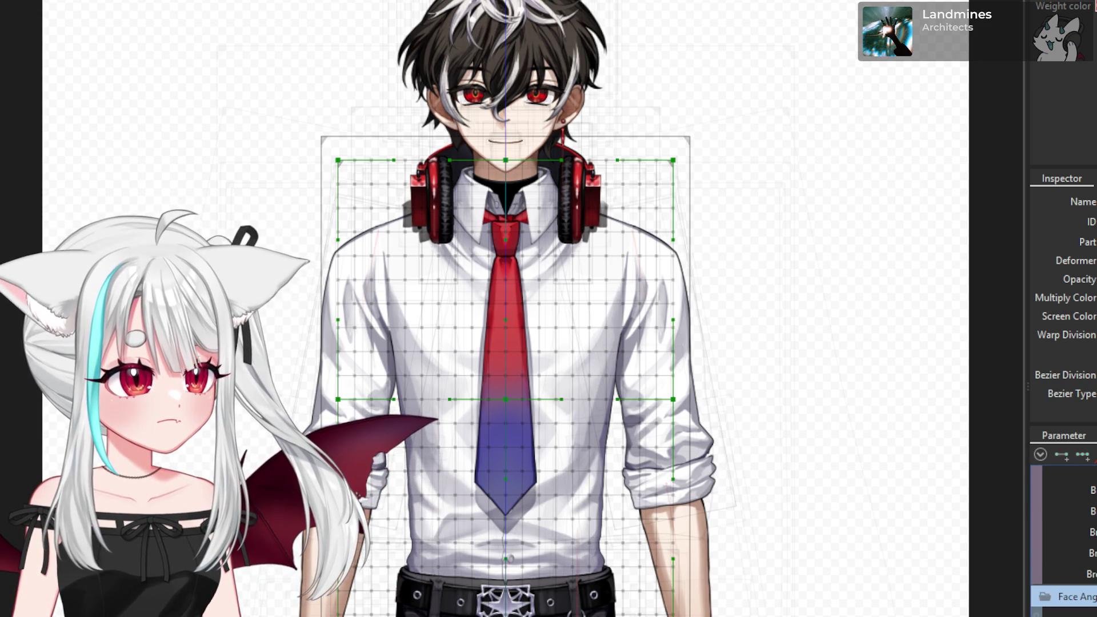
scroll(1063, 537, "down", 5)
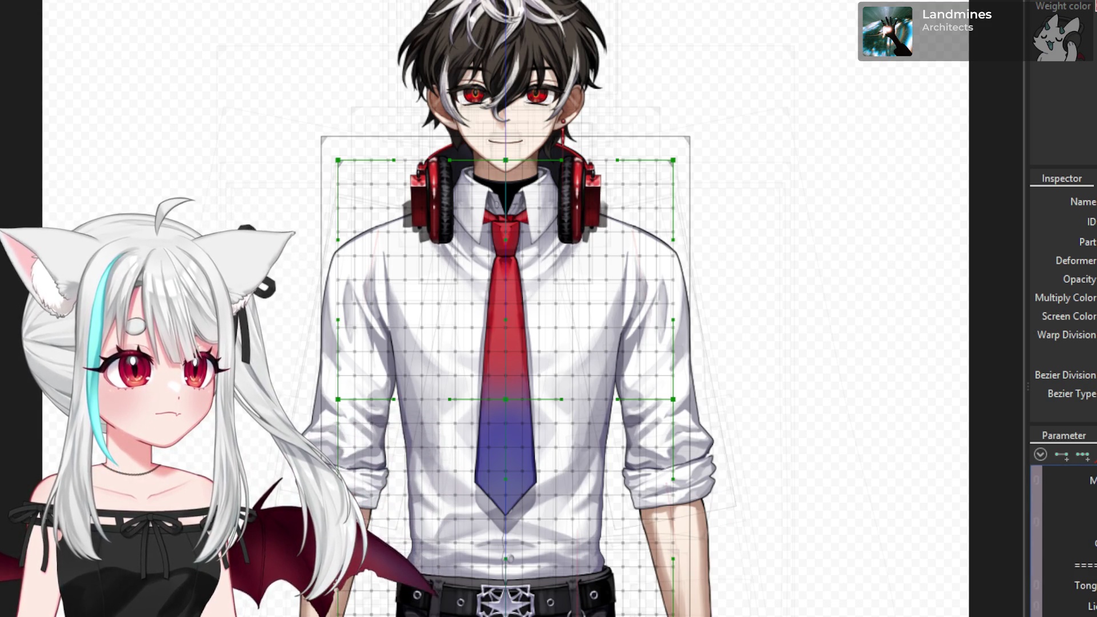
scroll(1062, 537, "down", 2)
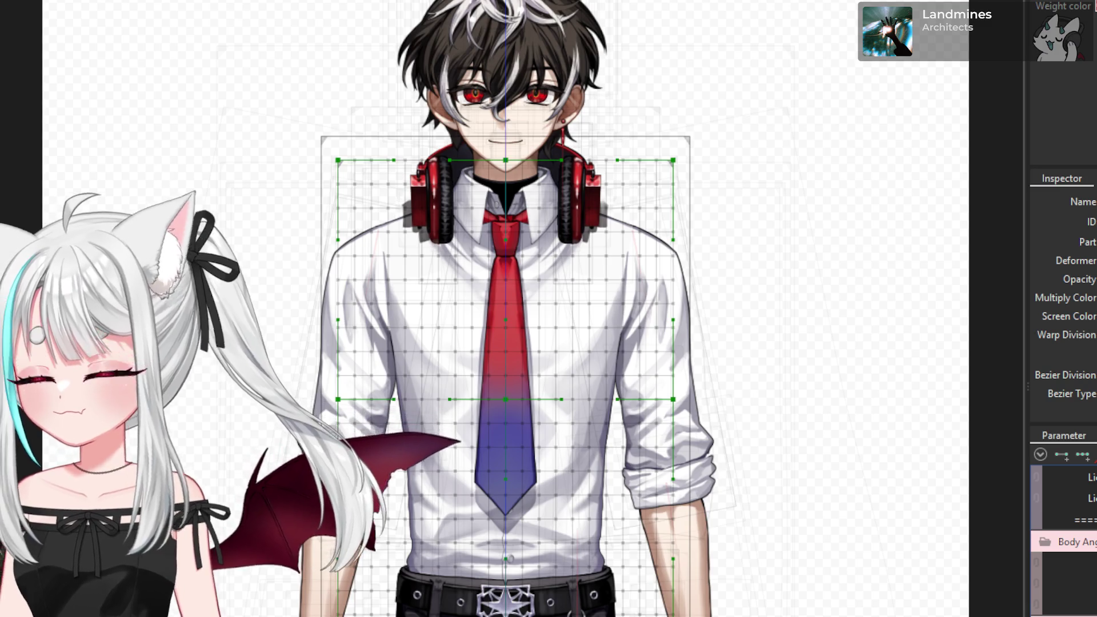
- Load the jacketless model into Cubism Viewer to test the outfit toggle parameters
scroll(571, 309, "up", 3)
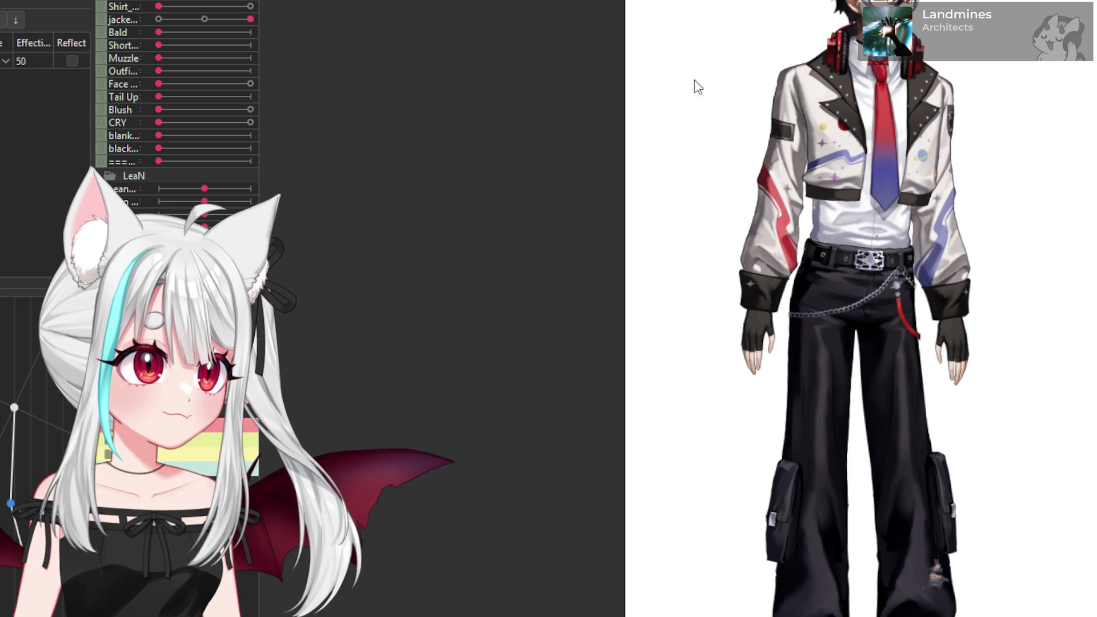
- Drag the jacket parameter to its left end, turning the jacket off
scroll(697, 87, "down", 5)
scroll(653, 158, "up", 3)
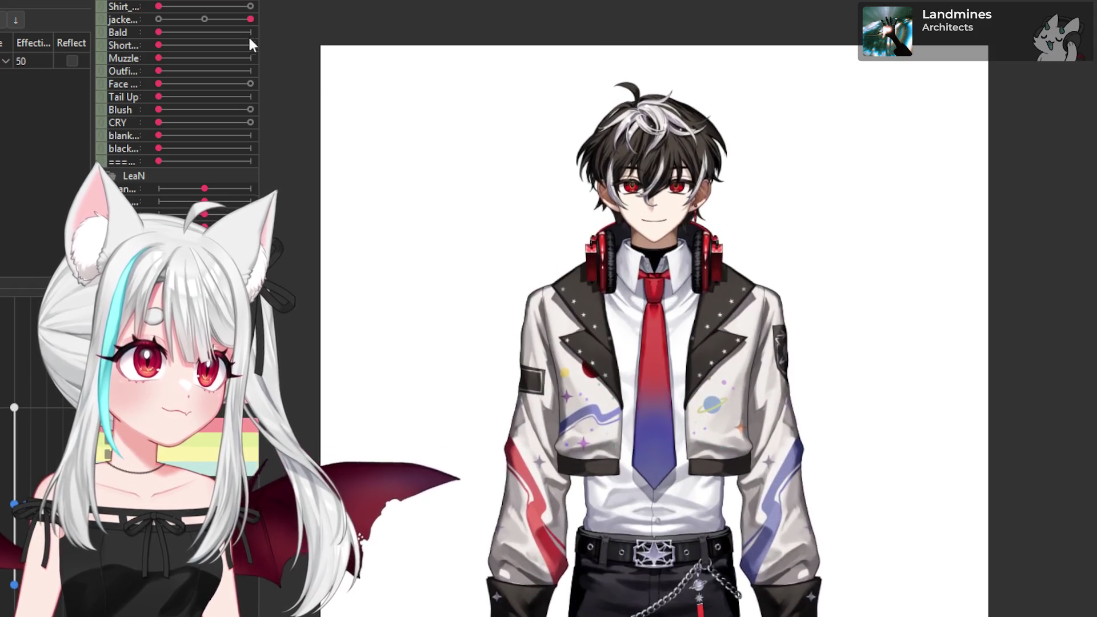
left_click_drag(250, 19, 165, 19)
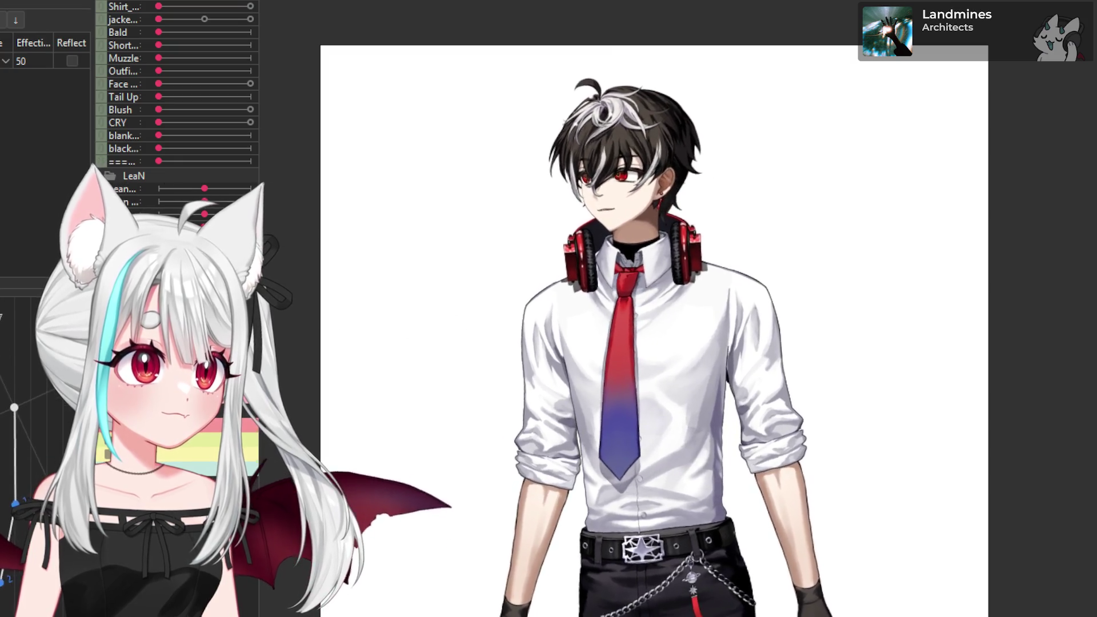
- Drag the Shirt parameter to its right end, swapping the white shirt for the black t-shirt
scroll(738, 403, "up", 5)
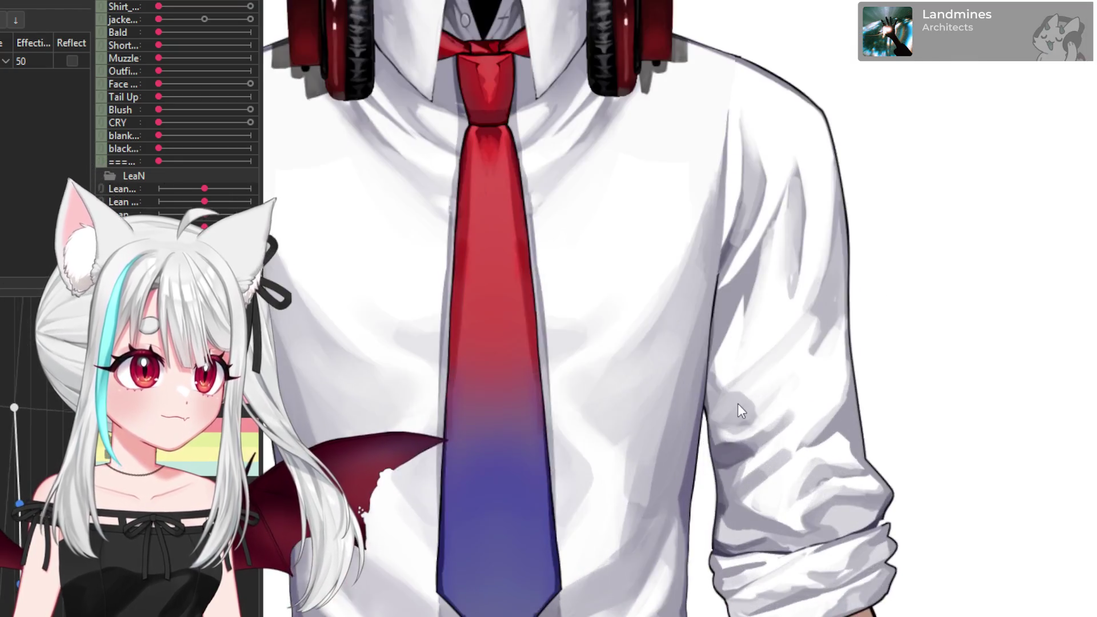
scroll(738, 404, "down", 4)
scroll(696, 394, "up", 2)
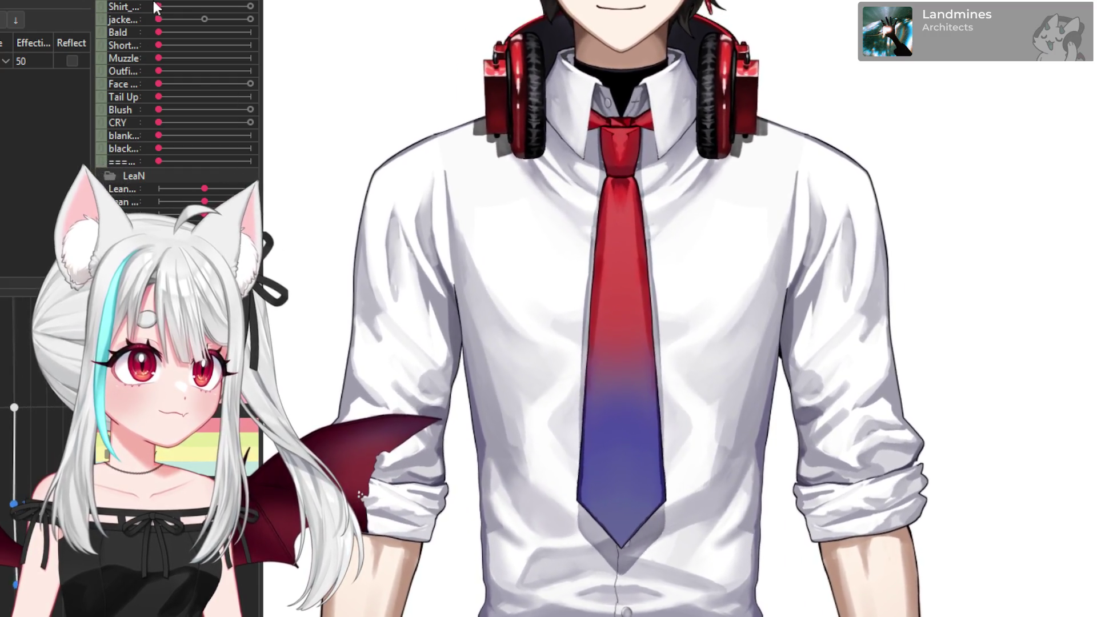
left_click_drag(159, 7, 251, 7)
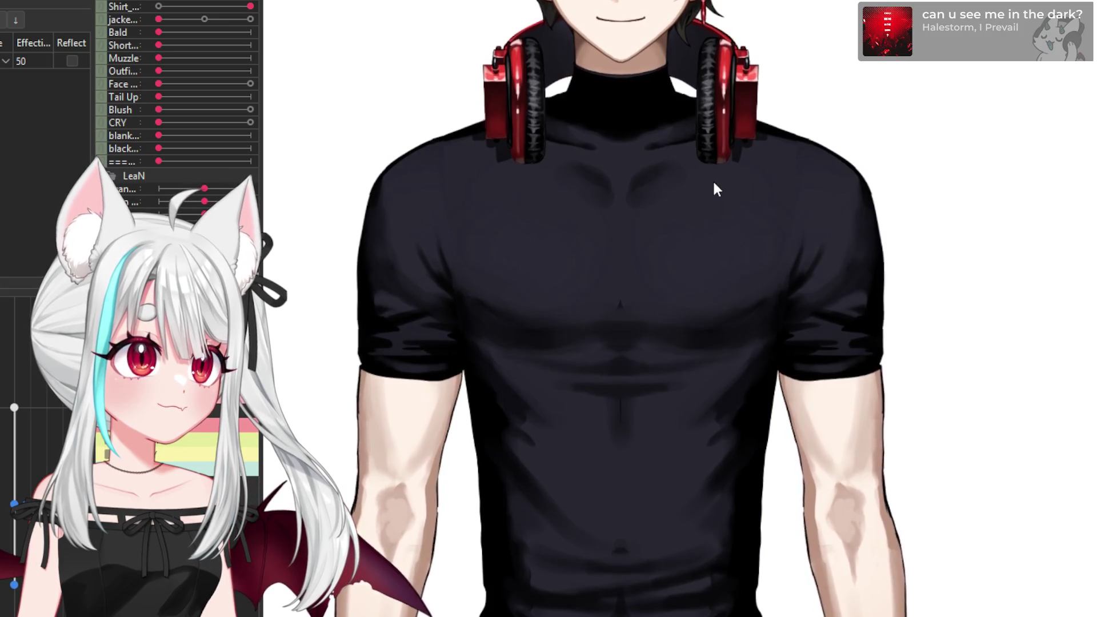
scroll(716, 188, "down", 3)
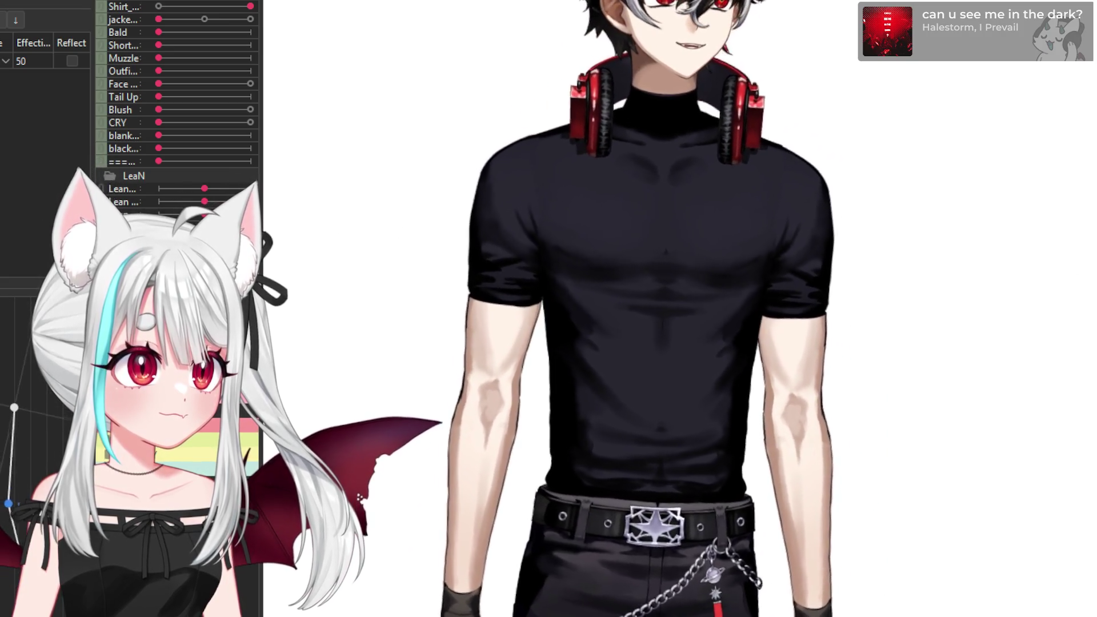
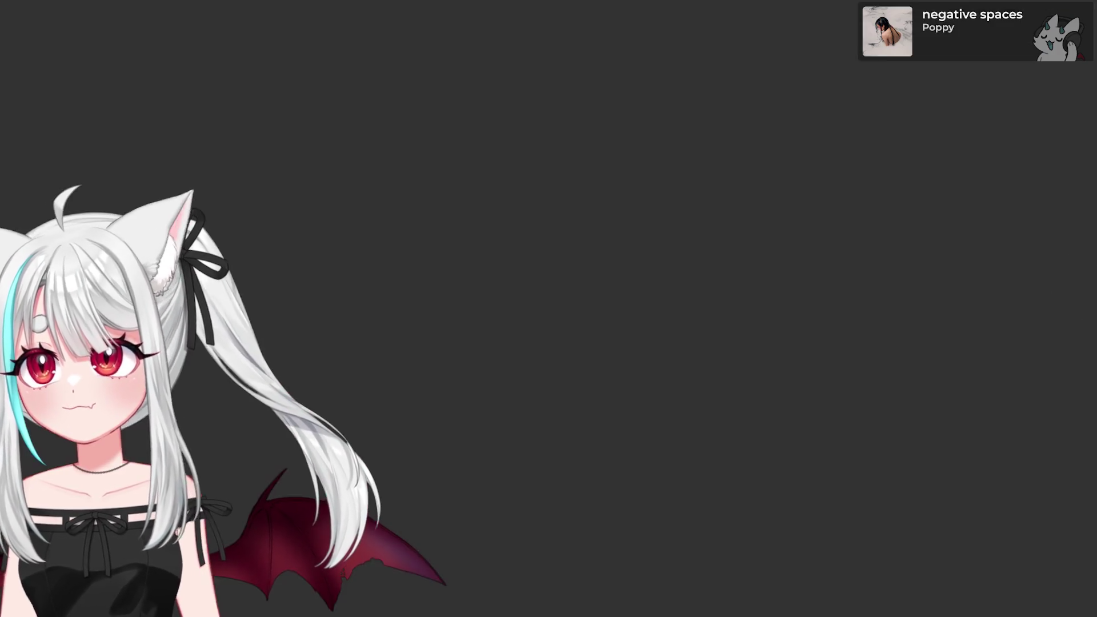
- Zoom the canvas out so the model's full body is visible
scroll(502, 310, "down", 3)
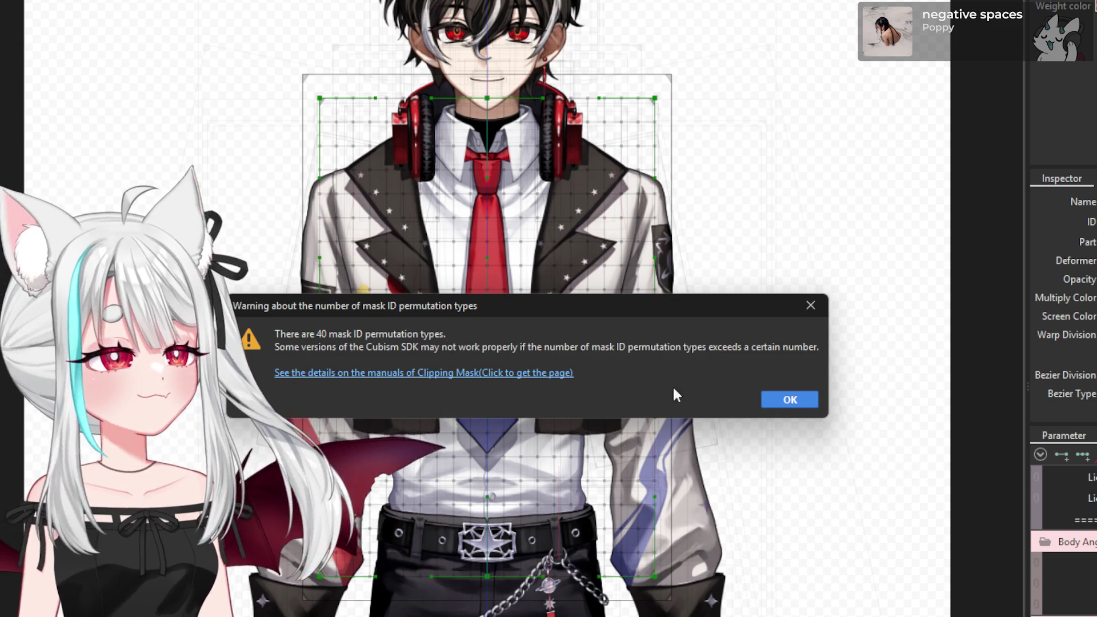
- Accept the mask and physics warnings and save Reiquasar0.moc3 over the copy in Live2DModels > Reiquasar0_Model
left_click(783, 397)
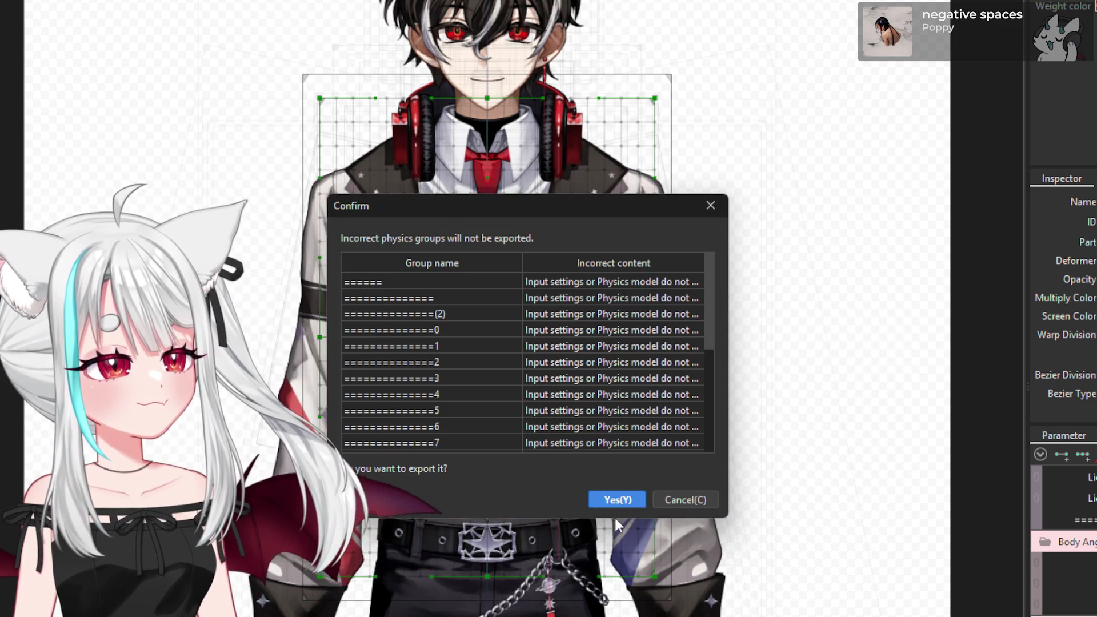
left_click(617, 500)
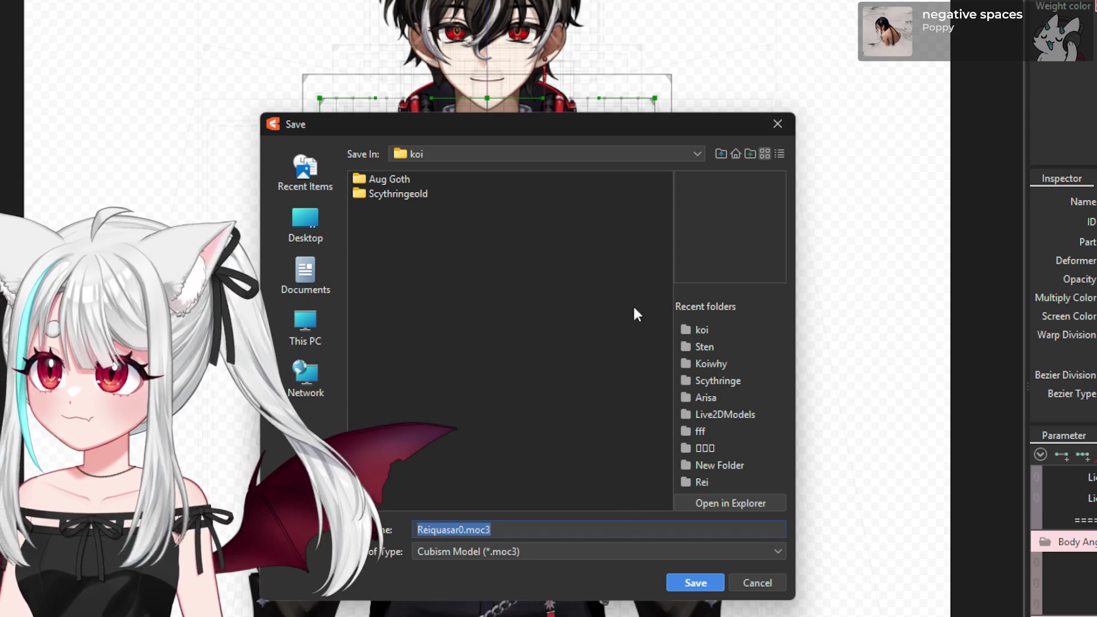
left_click_drag(591, 127, 520, 207)
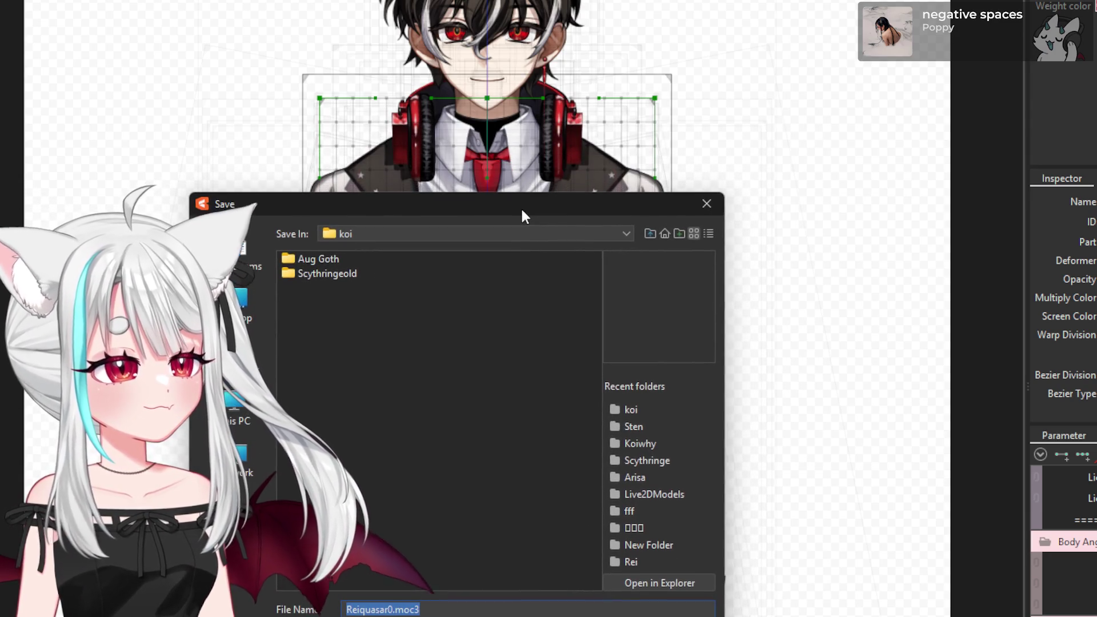
left_click(671, 495)
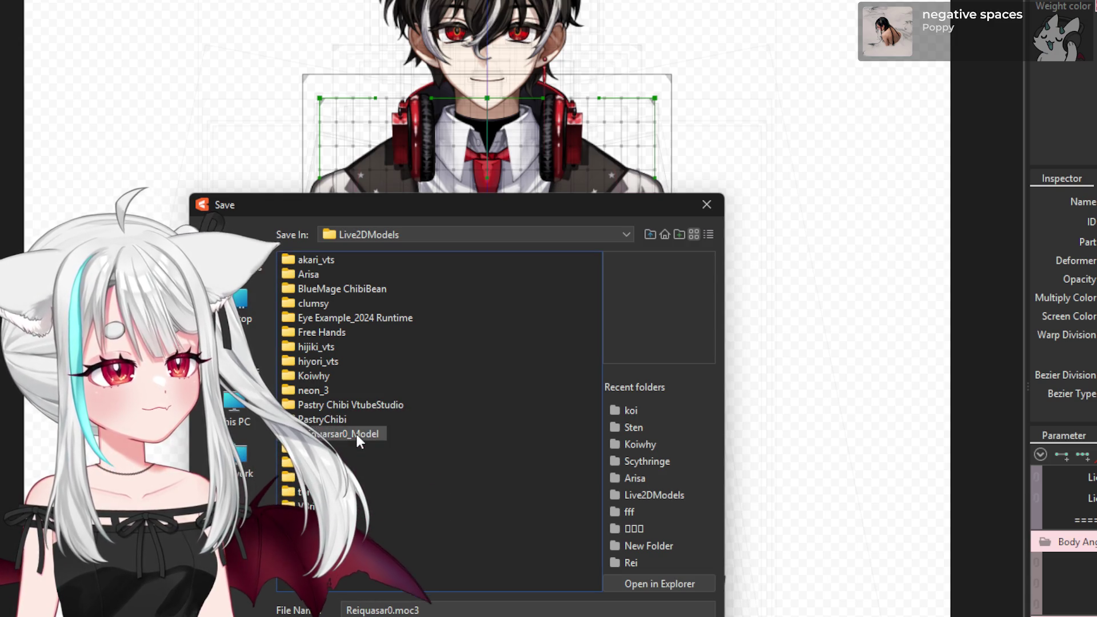
double_click(355, 431)
key("Return")
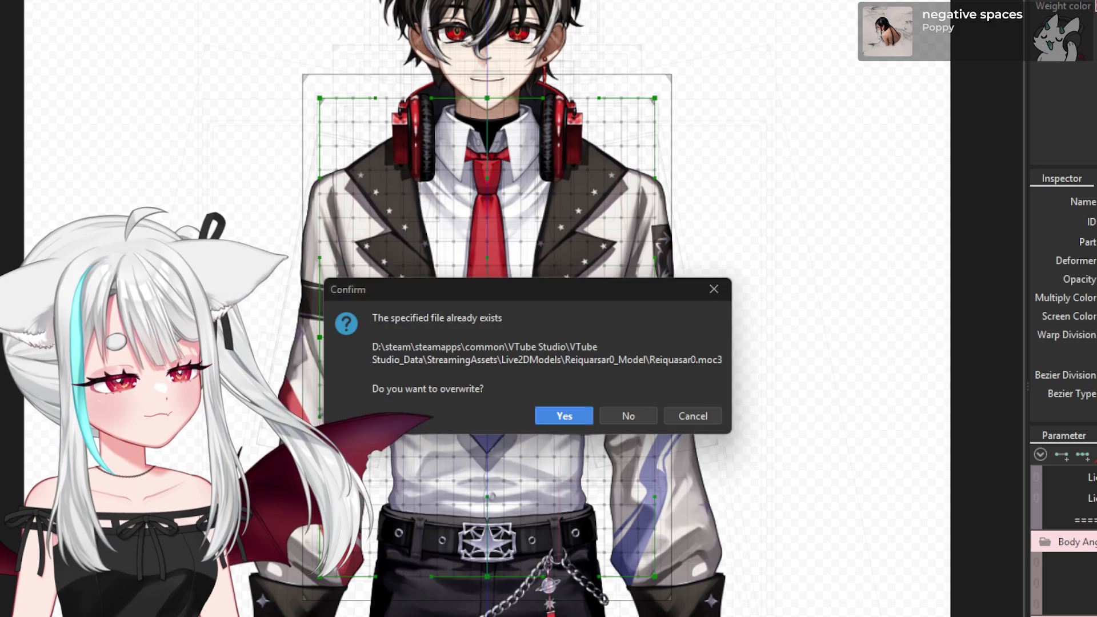
left_click(582, 413)
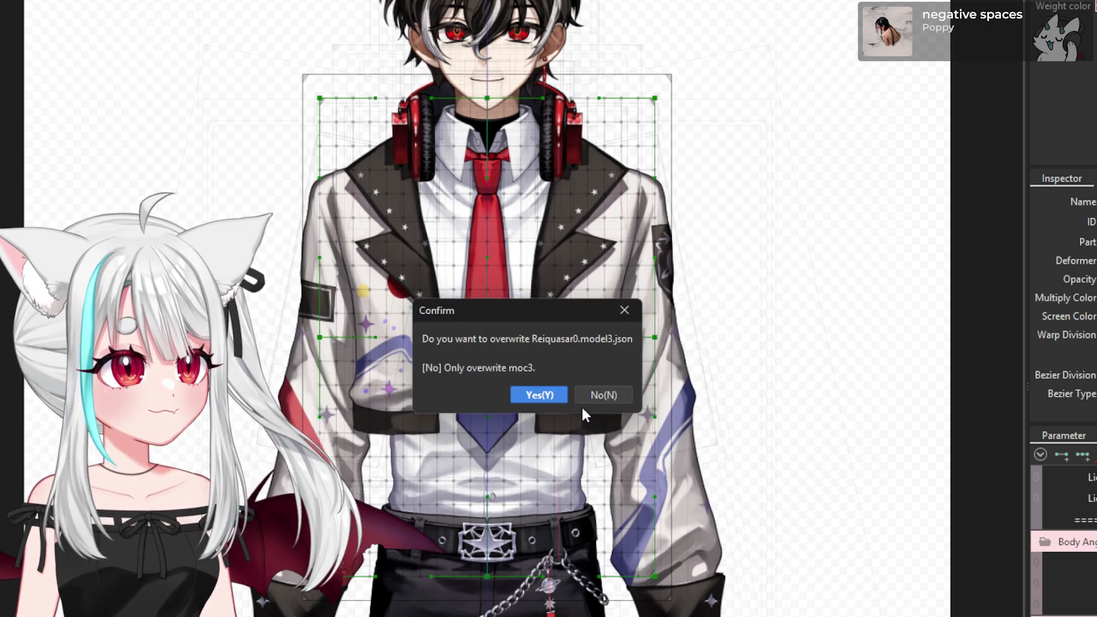
left_click(559, 392)
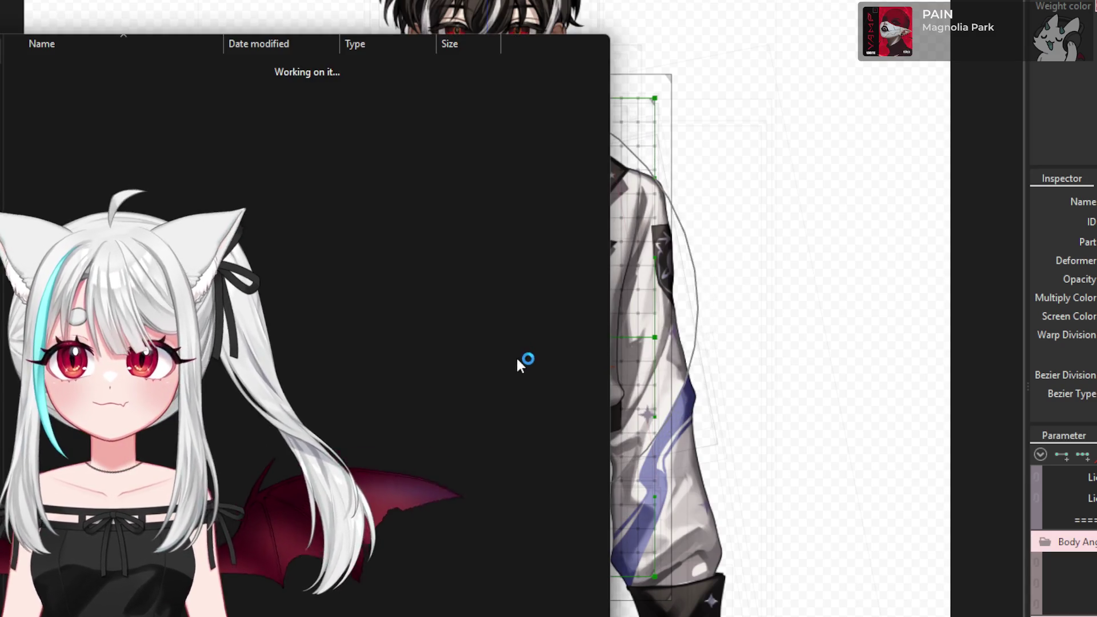
- Minimize the File Explorer folder window
left_click(521, 44)
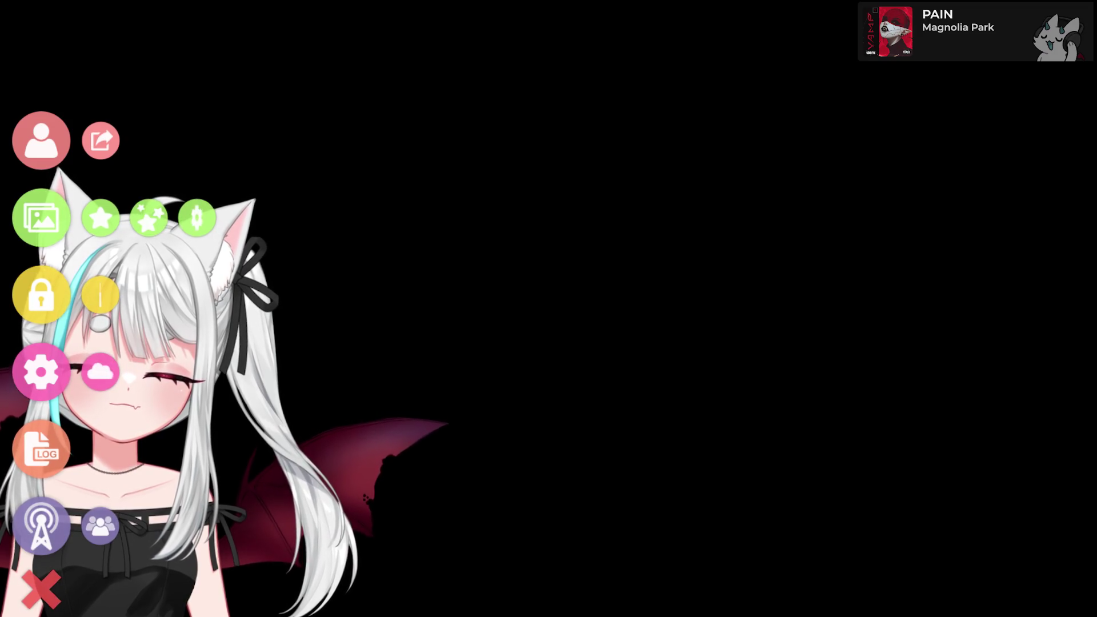
- Switch models from the model list, then open VTube Studio's general settings
left_click(41, 140)
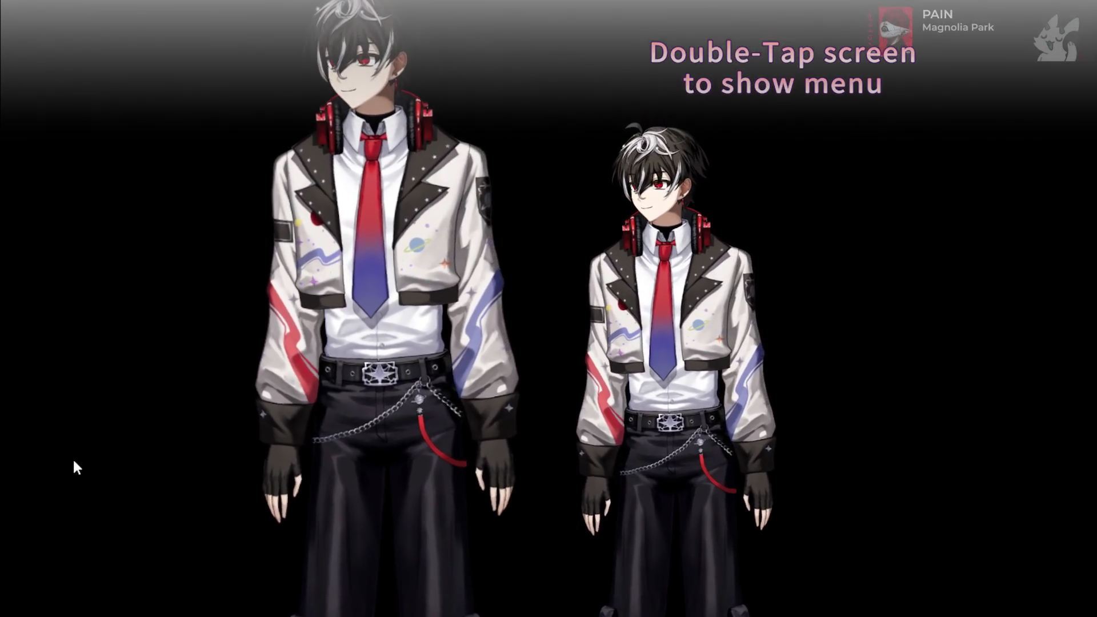
double_click(73, 457)
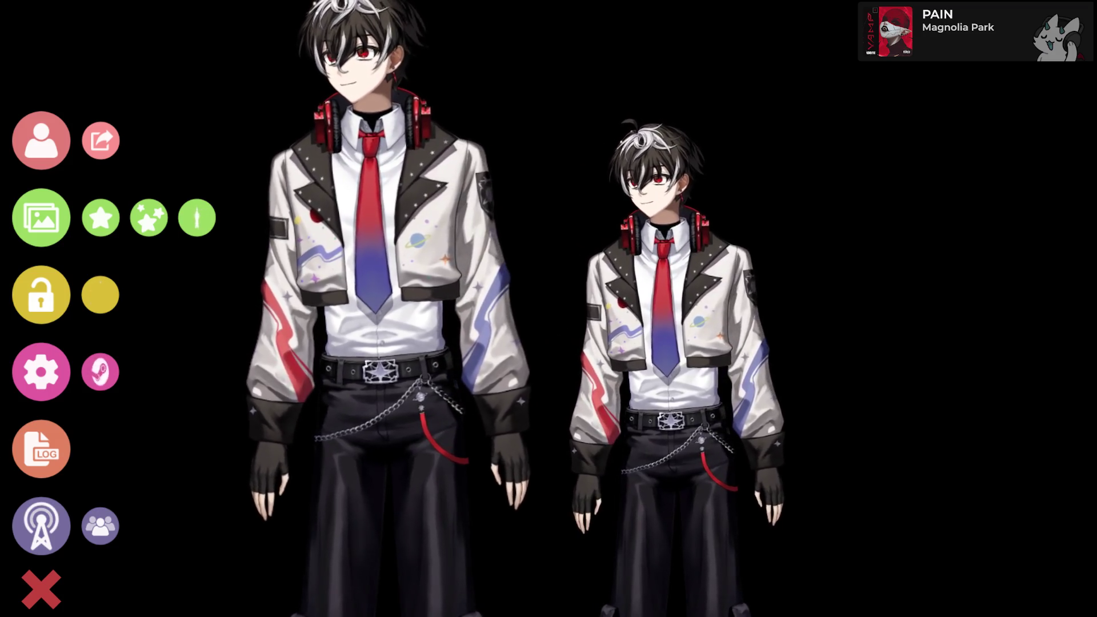
left_click(41, 372)
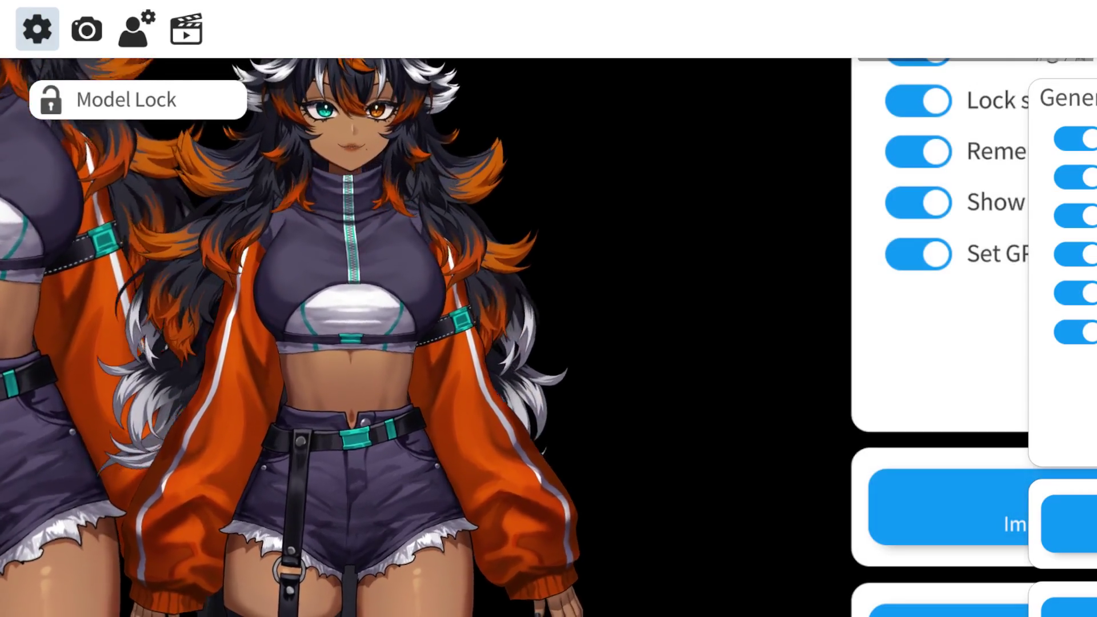
- Review the LEAN parameter under Model Settings, then hide the settings to show only the model
left_click(135, 30)
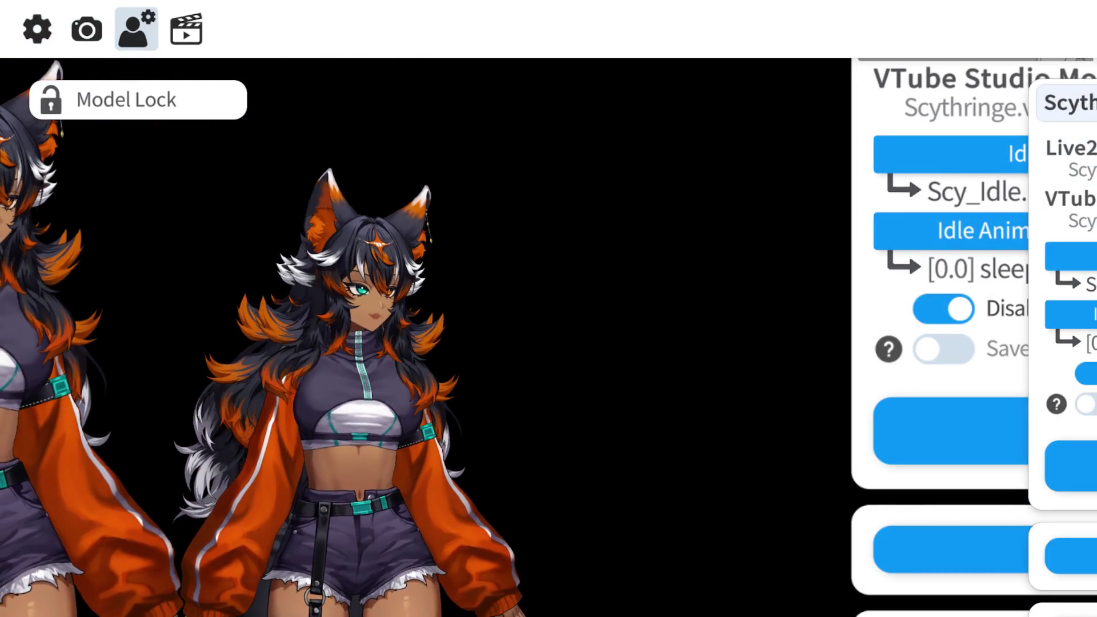
scroll(971, 337, "down", 20)
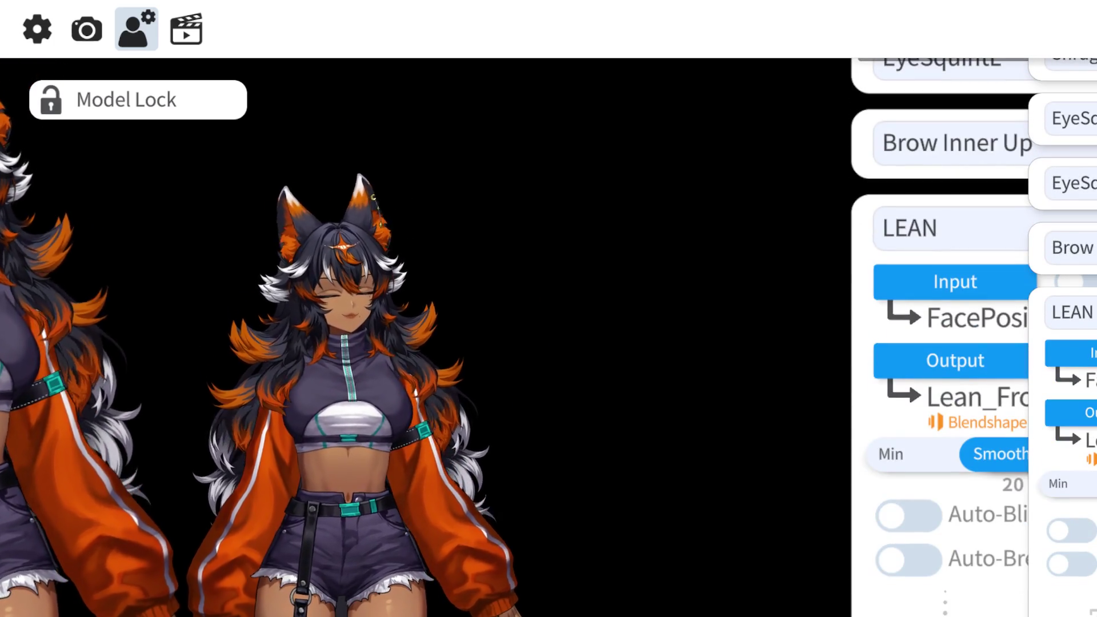
left_click_drag(847, 186, 838, 181)
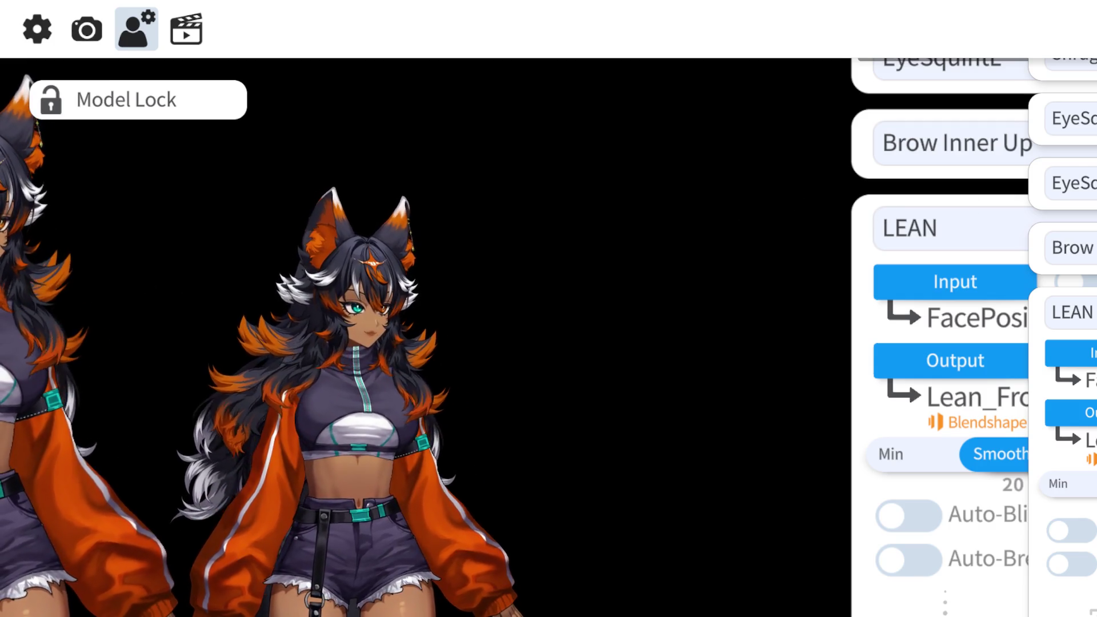
scroll(942, 342, "up", 10)
double_click(573, 196)
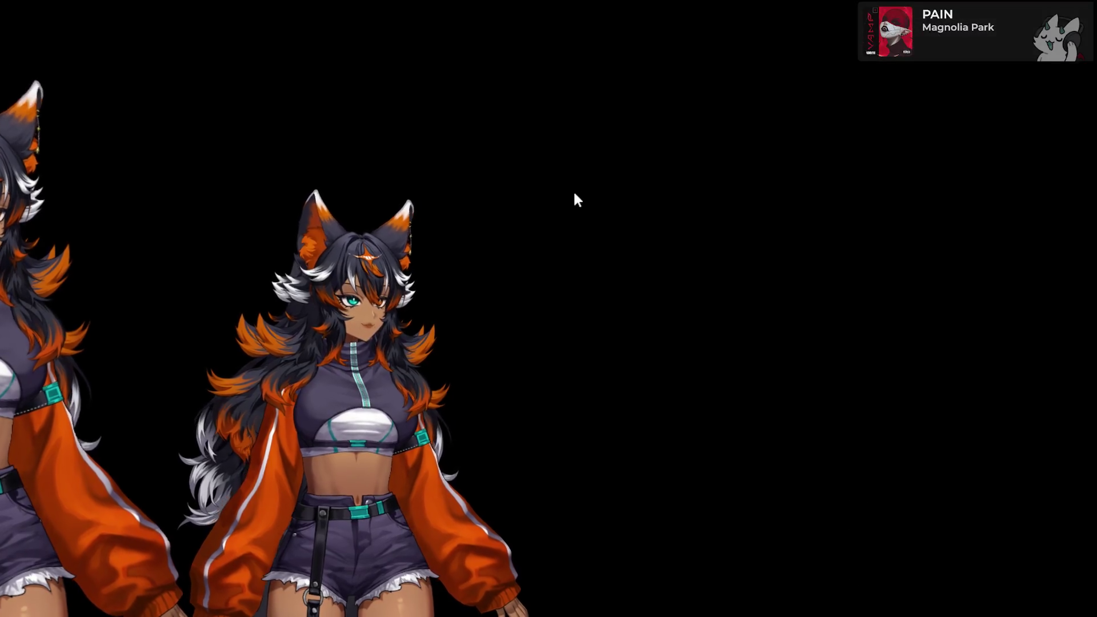
- Load the Reiquasar0 male model from the model list and open its settings
double_click(574, 194)
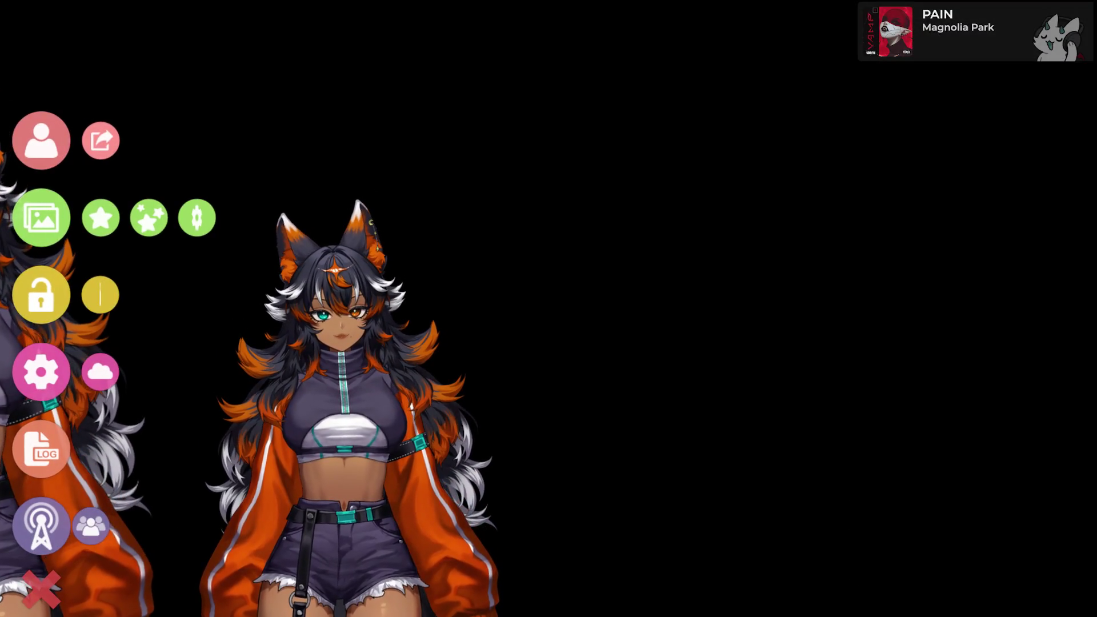
left_click(98, 354)
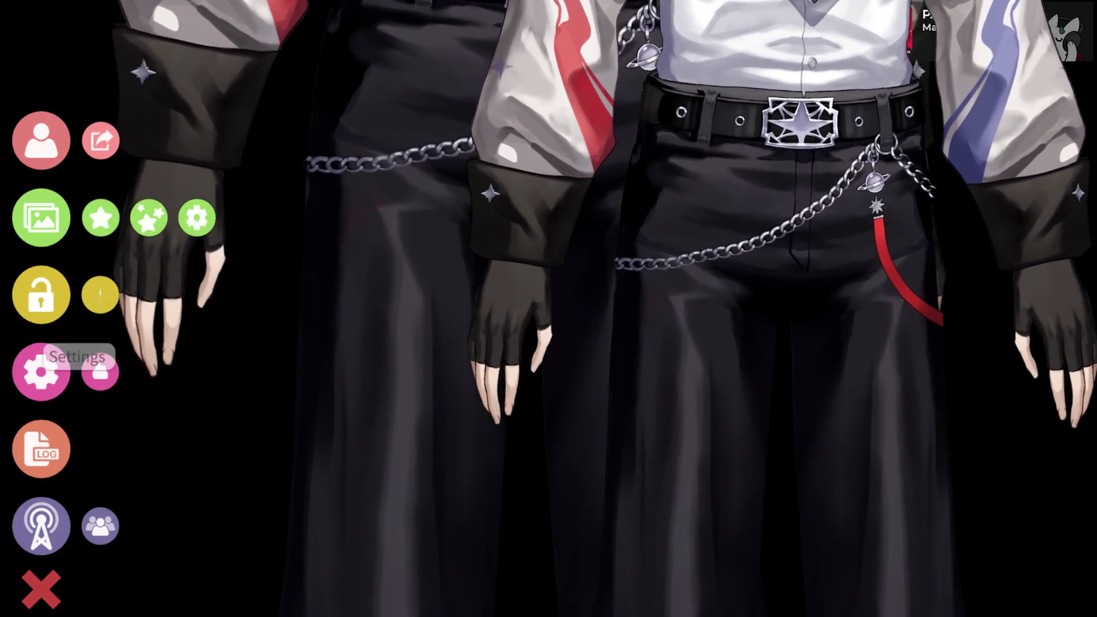
left_click(41, 371)
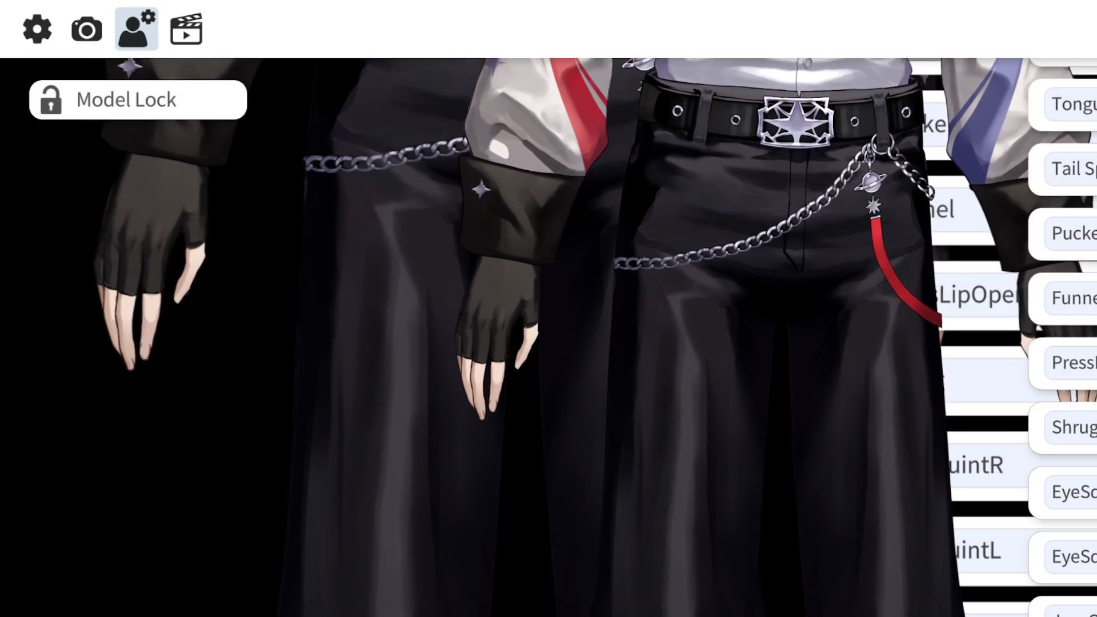